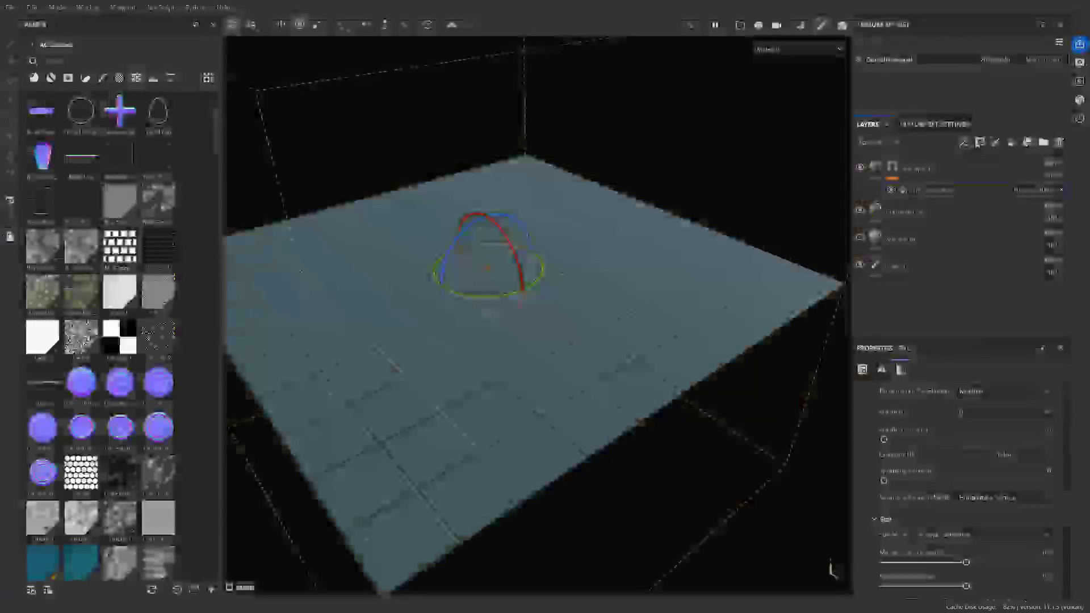
Review the Tile Generator settings in the Fill panel, then jump the tutorial back ten seconds
scroll(966, 489, "up", 2)
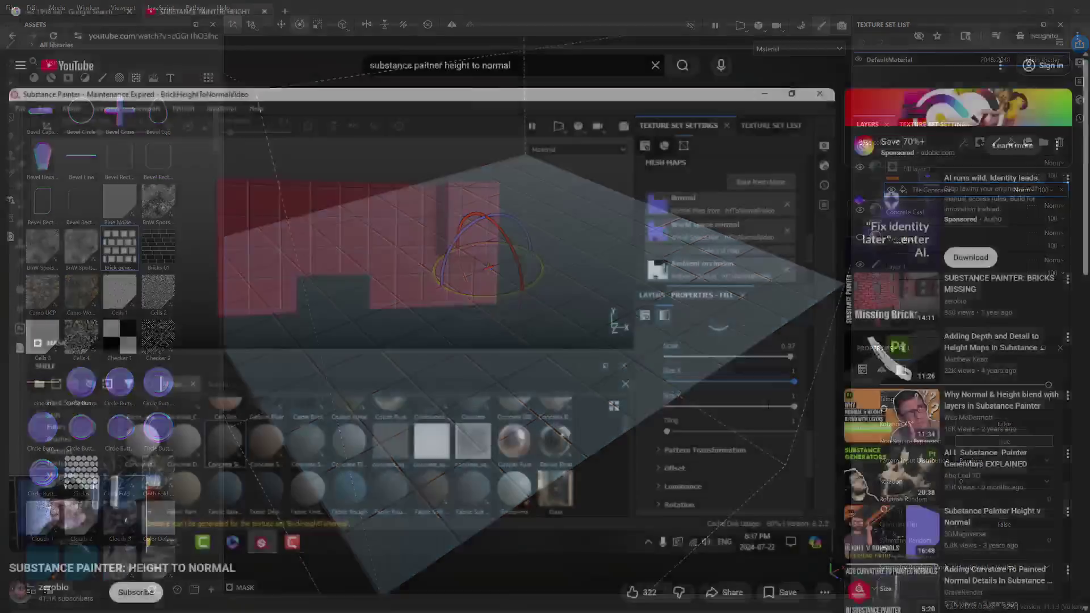
key("j")
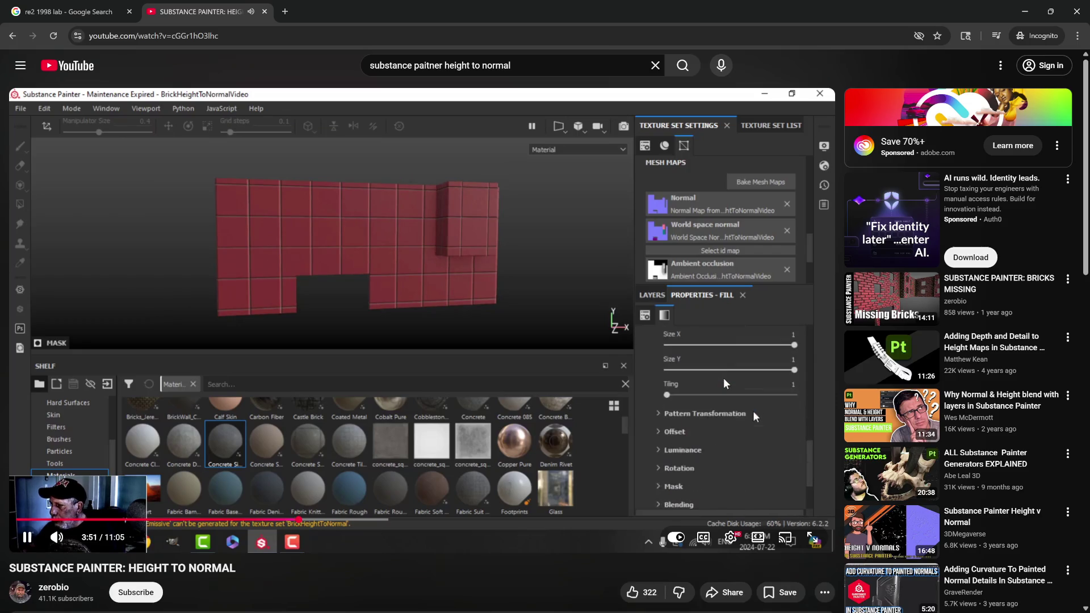
Pause the tutorial near 3:52 on the fill's size settings, then resume playback
key("space")
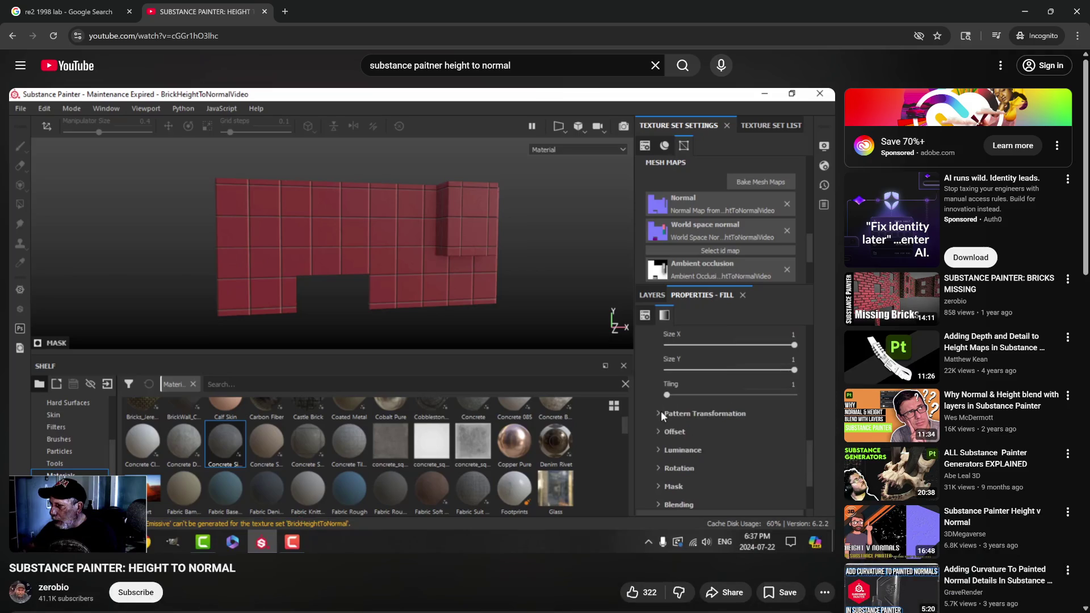
mouse_move(690, 321)
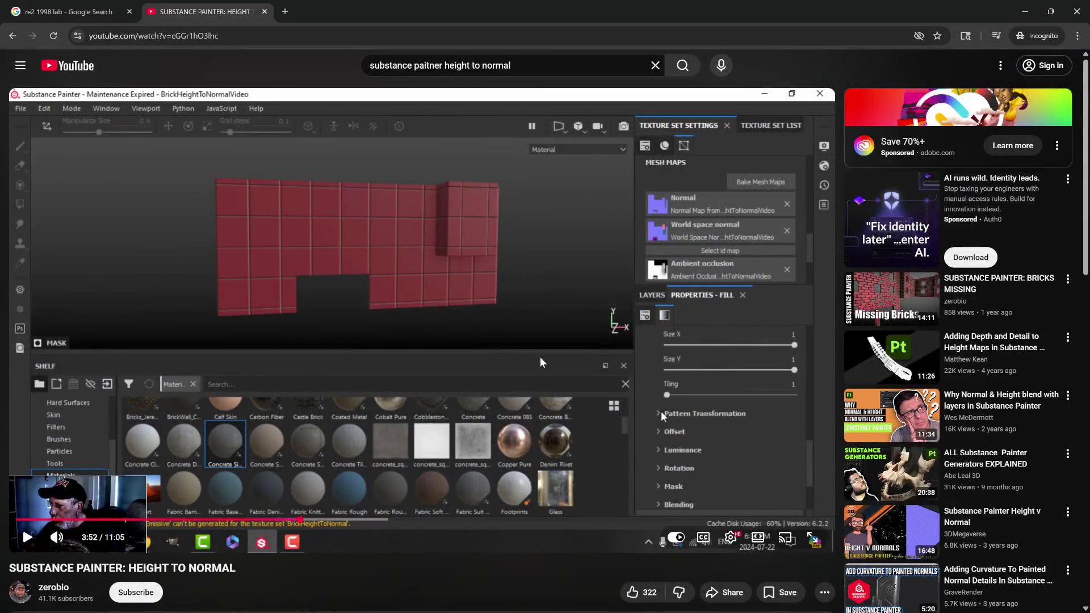
left_click(554, 353)
key("space")
Rewind the tutorial 15 and 5 seconds and pause at 3:51, where Scale reads 0.97
key("Left")
key("Left")
key("Left")
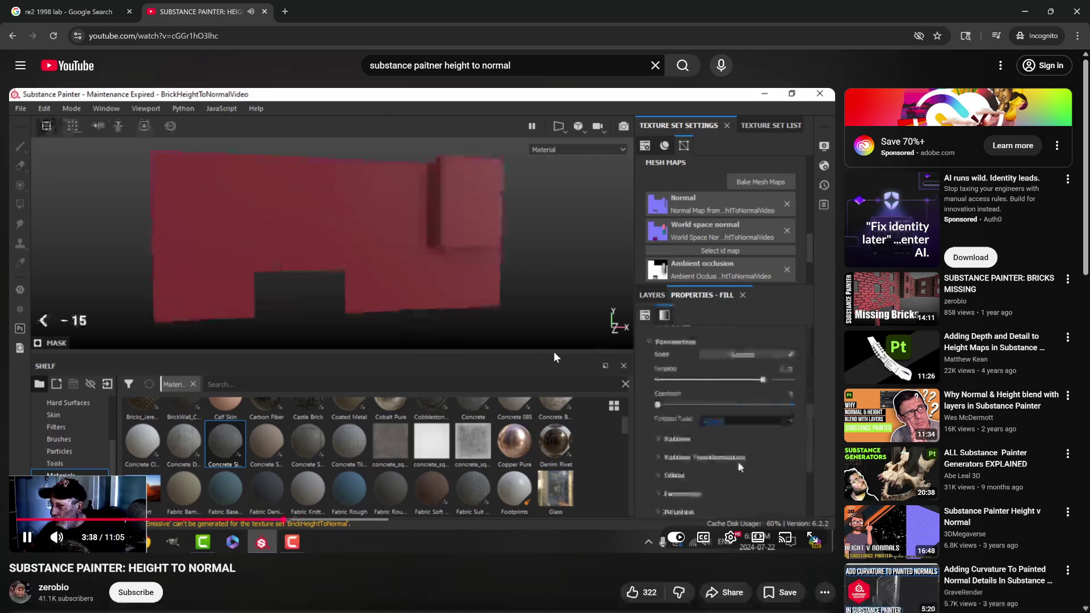
key("Left")
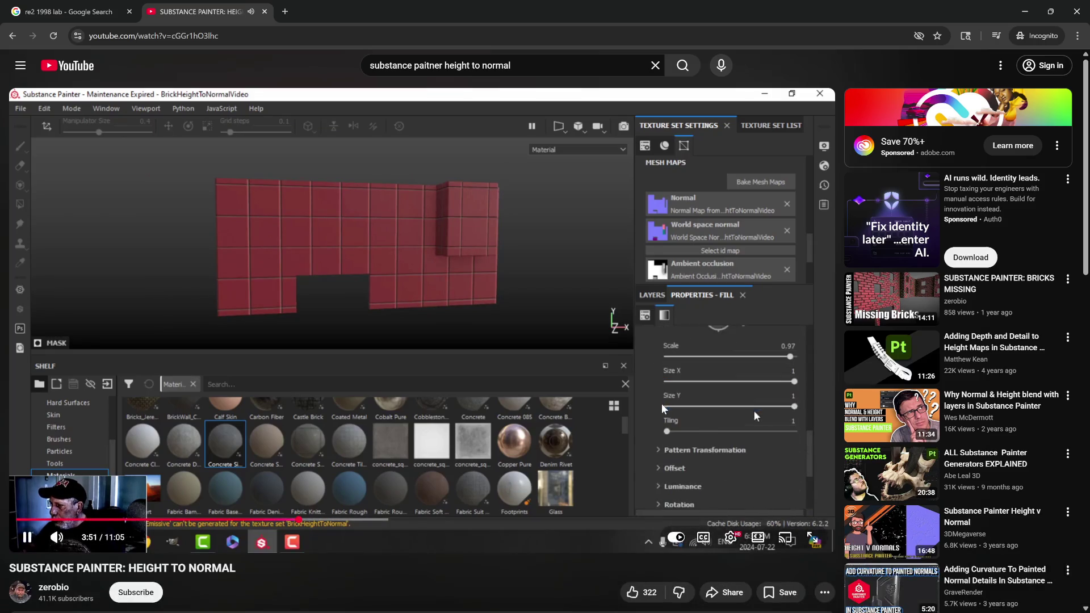
key("space")
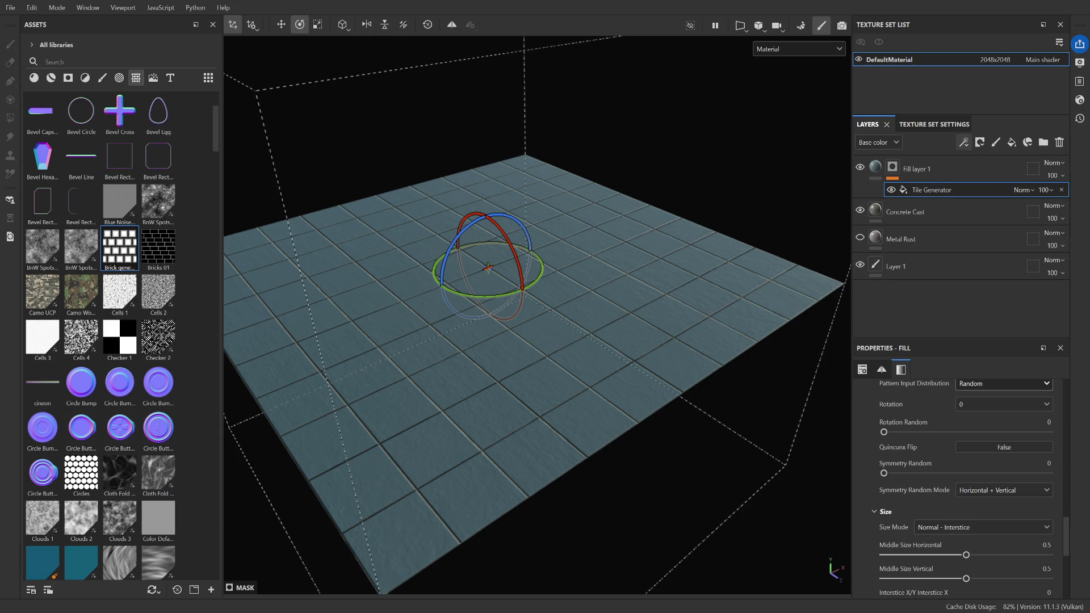
scroll(965, 483, "down", 3)
scroll(966, 483, "down", 8)
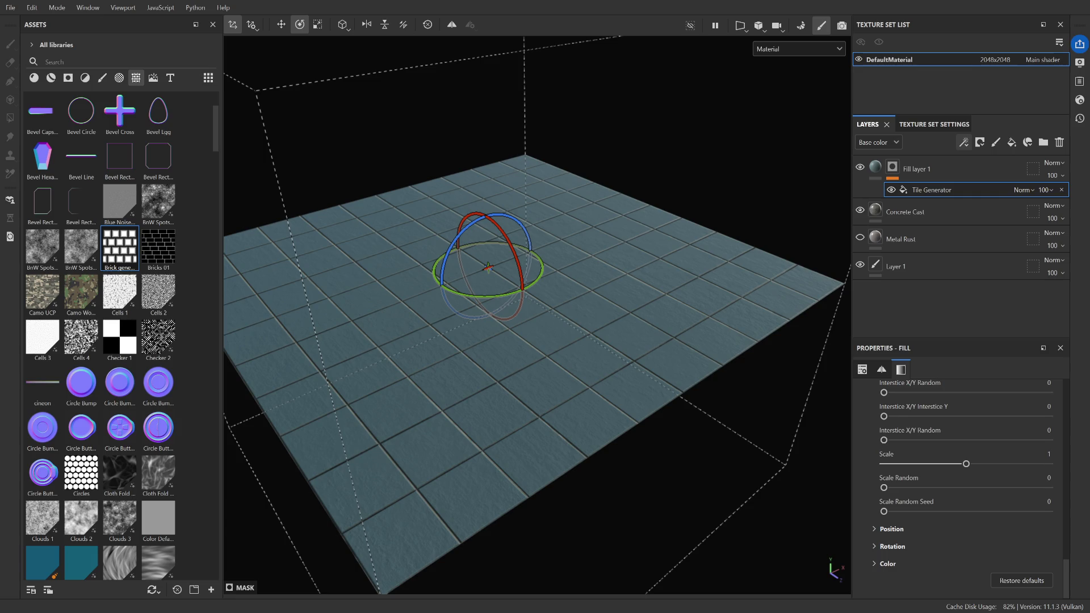
scroll(966, 482, "up", 10)
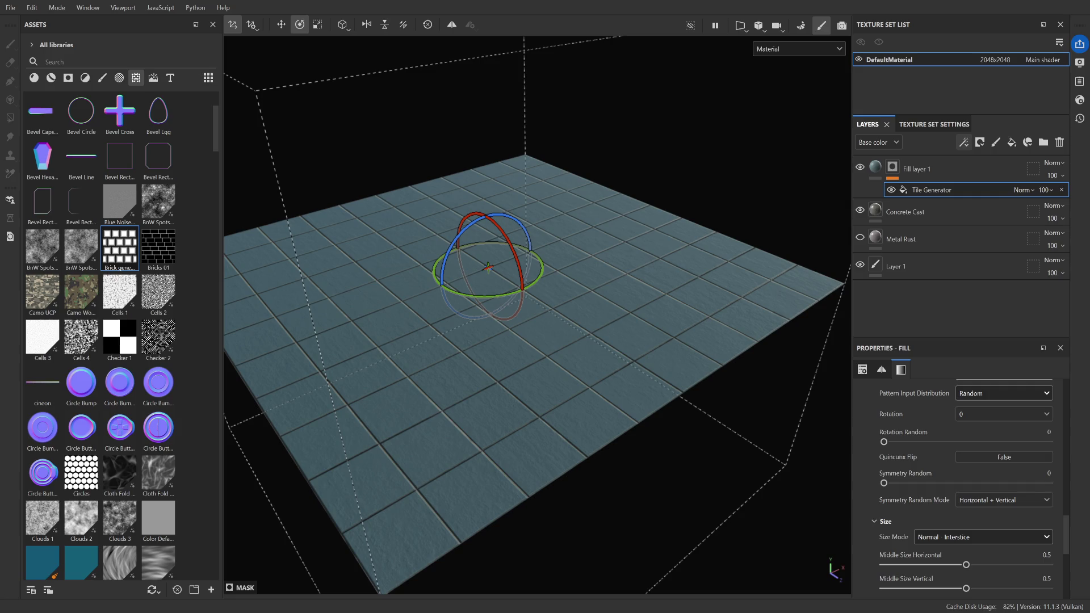
scroll(965, 483, "up", 10)
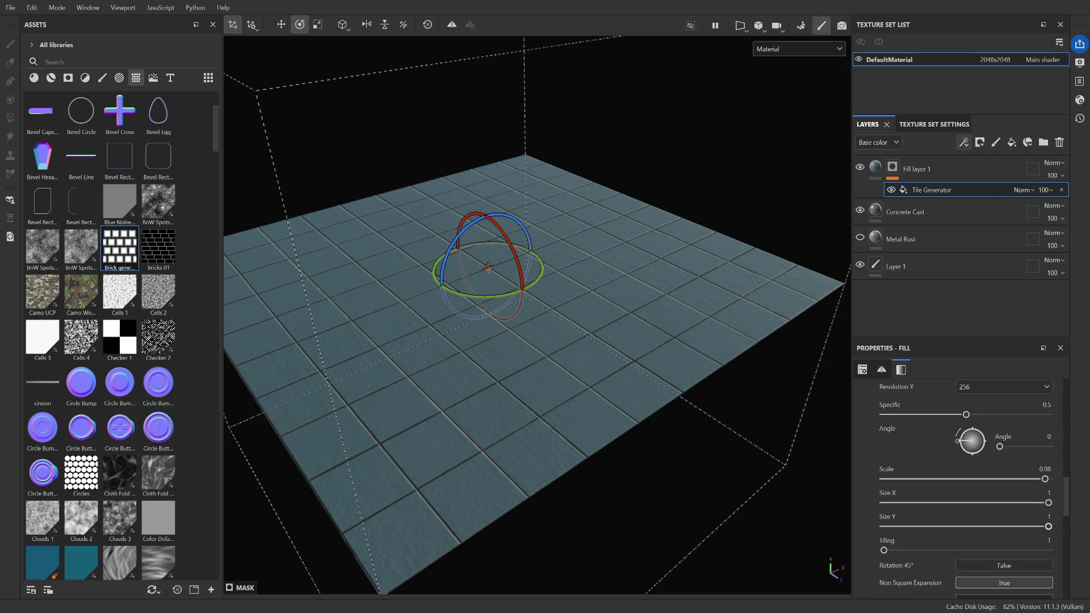
scroll(876, 543, "up", 3)
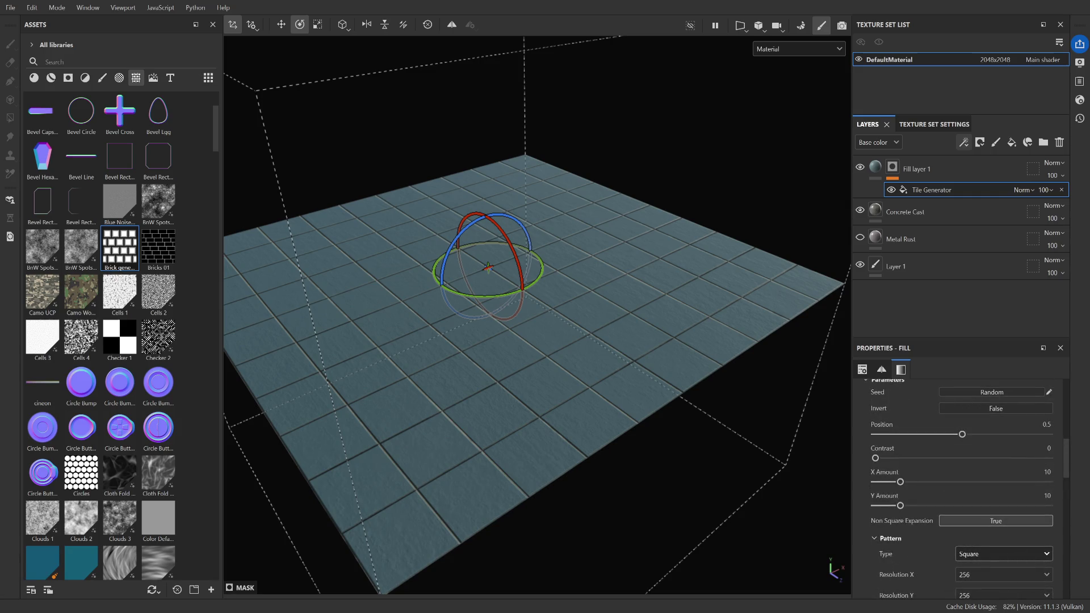
scroll(875, 543, "up", 5)
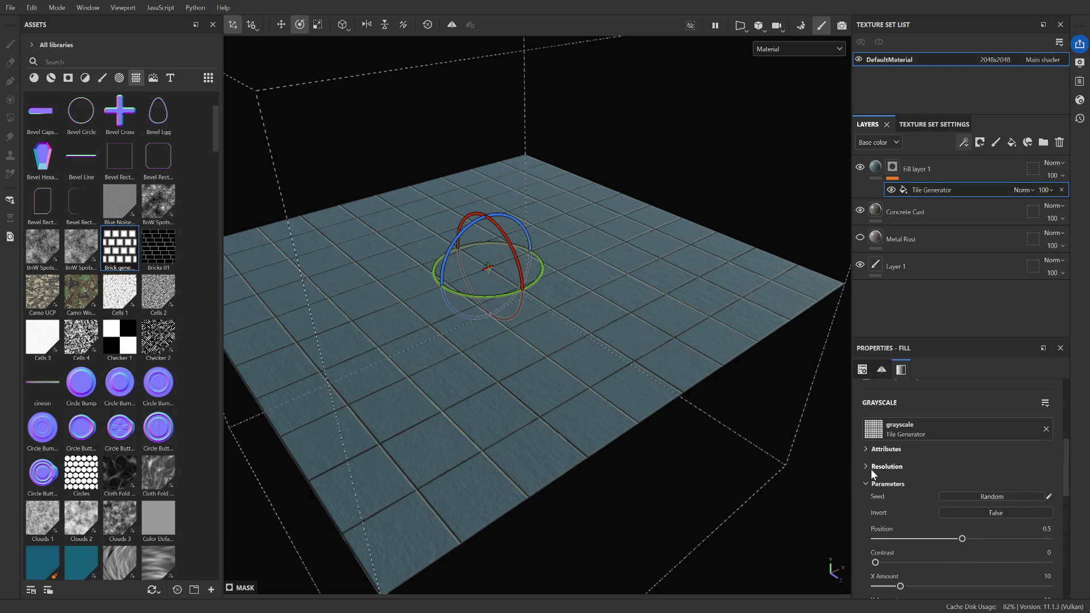
left_click(864, 465)
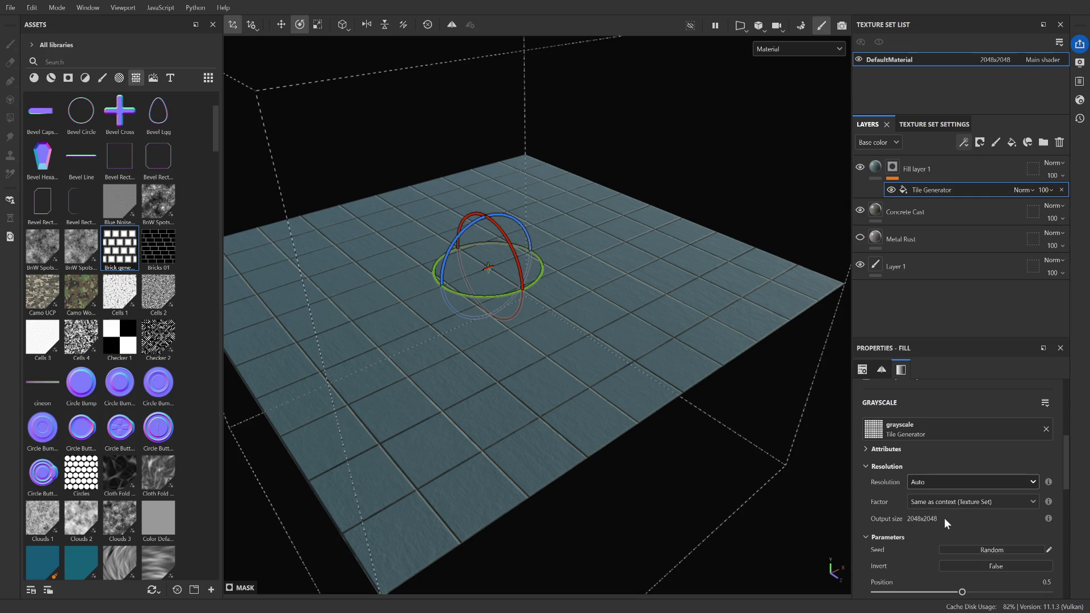
scroll(909, 500, "down", 2)
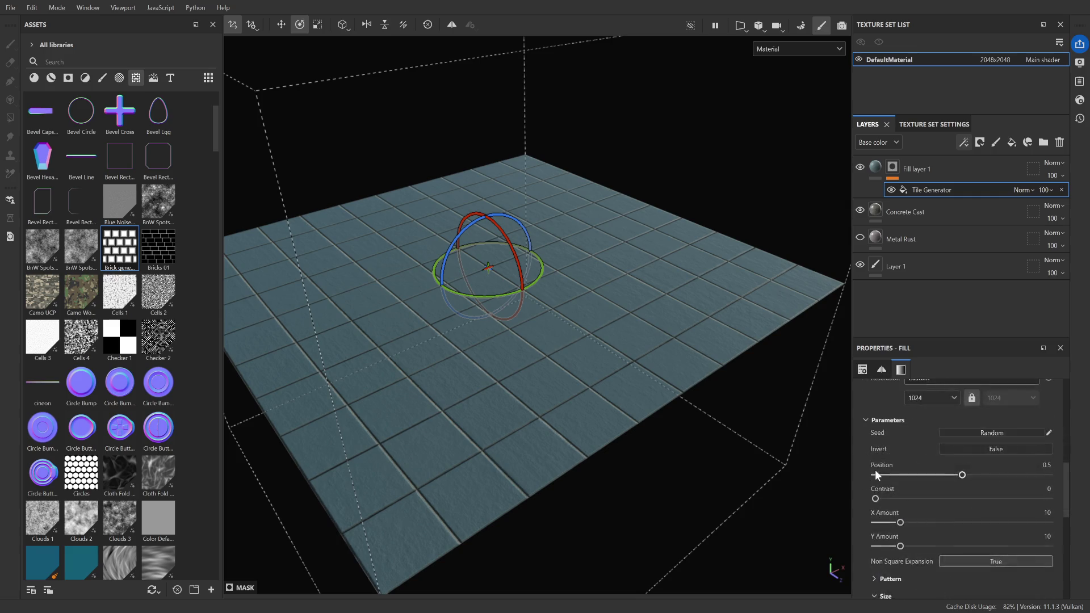
left_click(880, 424)
left_click(872, 516)
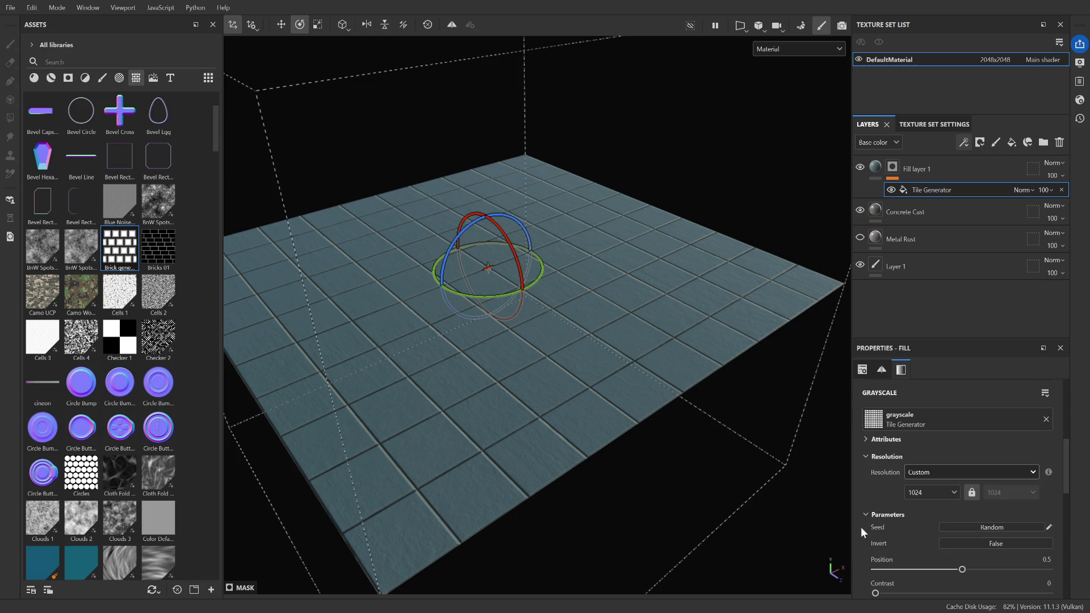
scroll(864, 528, "down", 3)
scroll(864, 530, "down", 2)
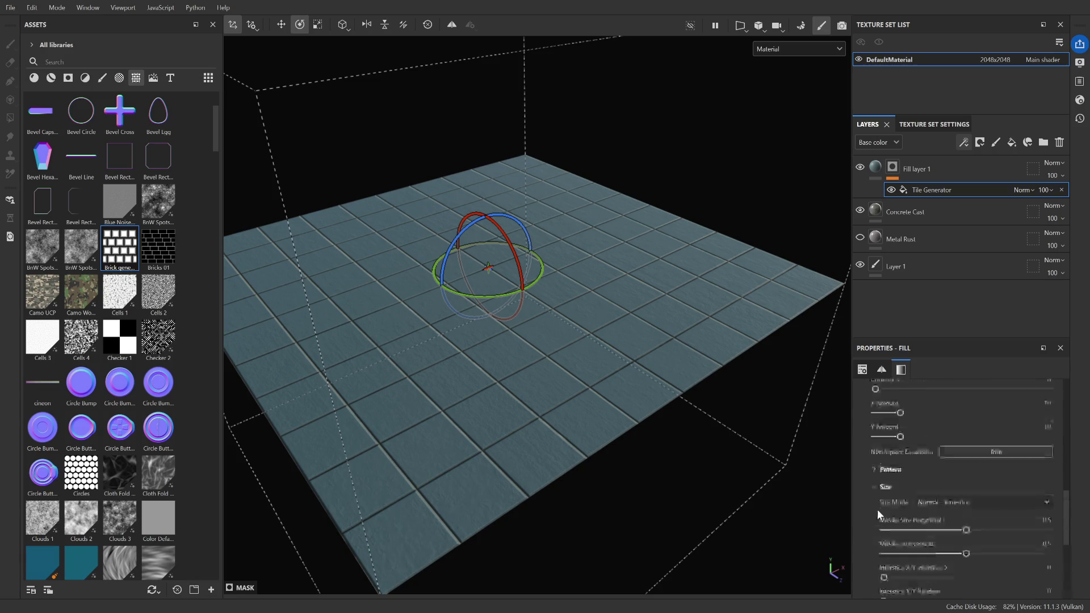
left_click(875, 485)
scroll(873, 489, "up", 3)
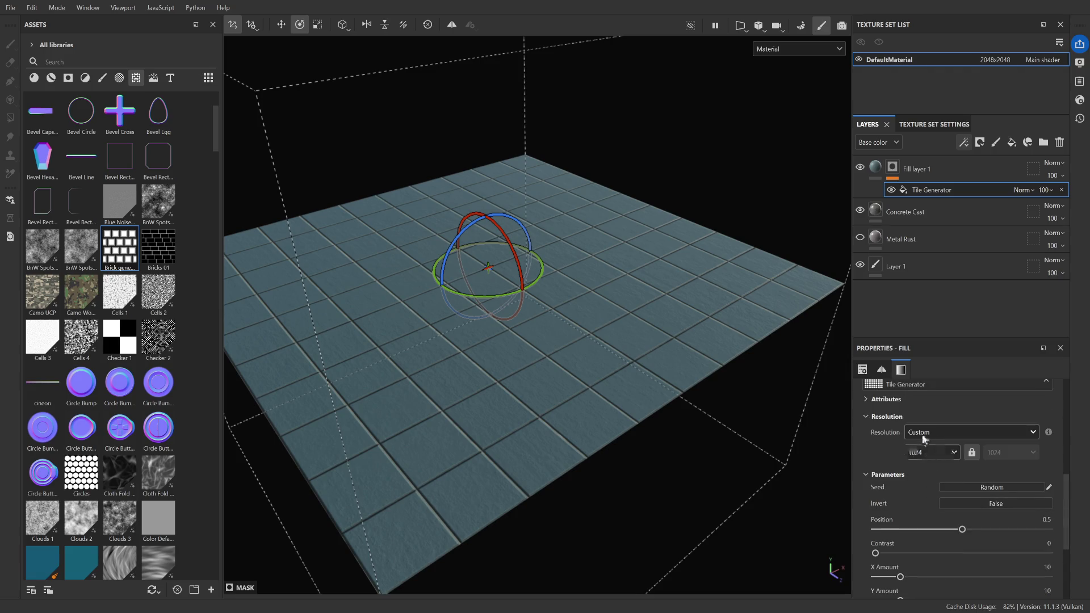
left_click(931, 432)
left_click(932, 445)
scroll(893, 476, "up", 5)
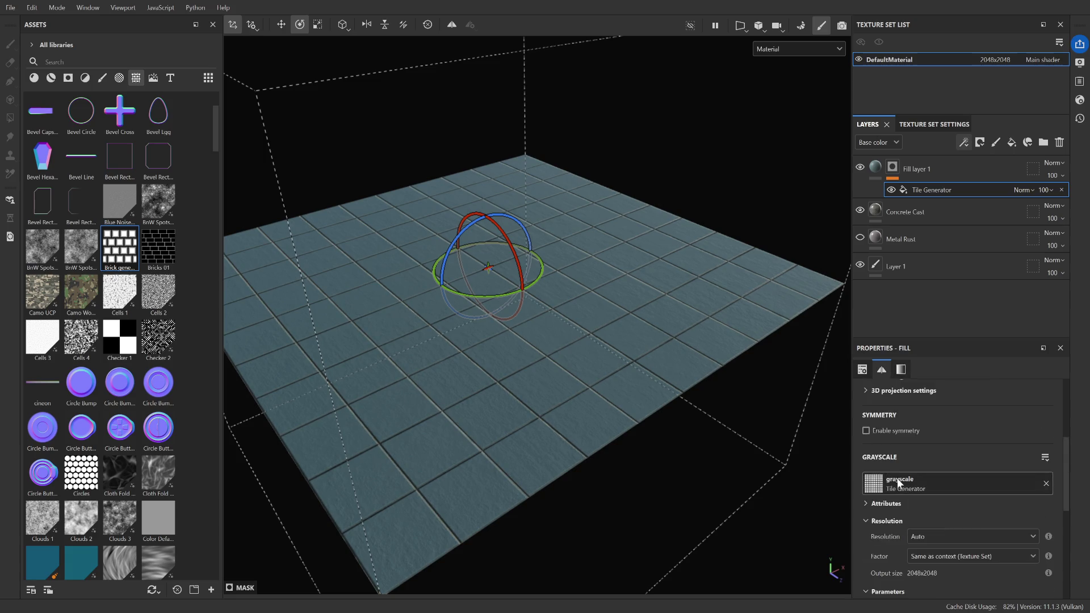
scroll(900, 480, "up", 3)
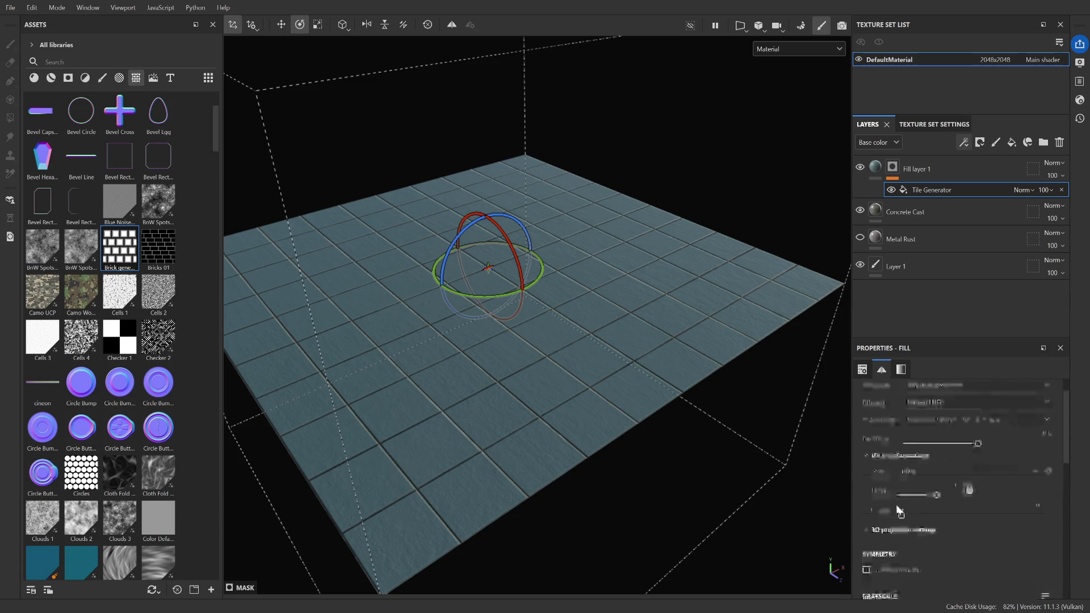
scroll(870, 528, "up", 1)
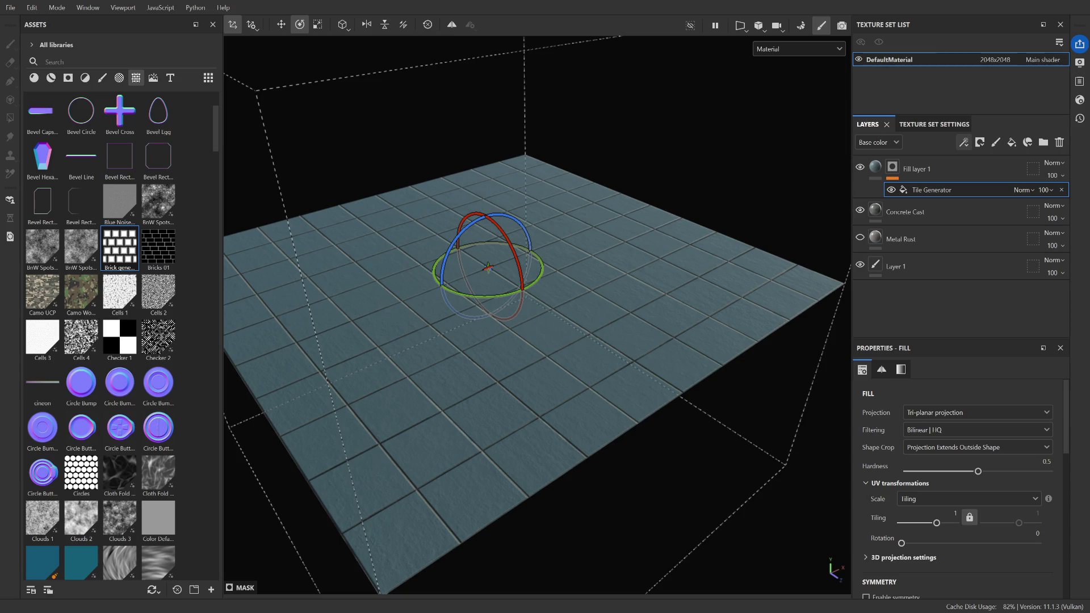
Return to the tutorial, pause it at 4:00, then rewind to around 3:18
key("alt+Tab")
left_click(659, 411)
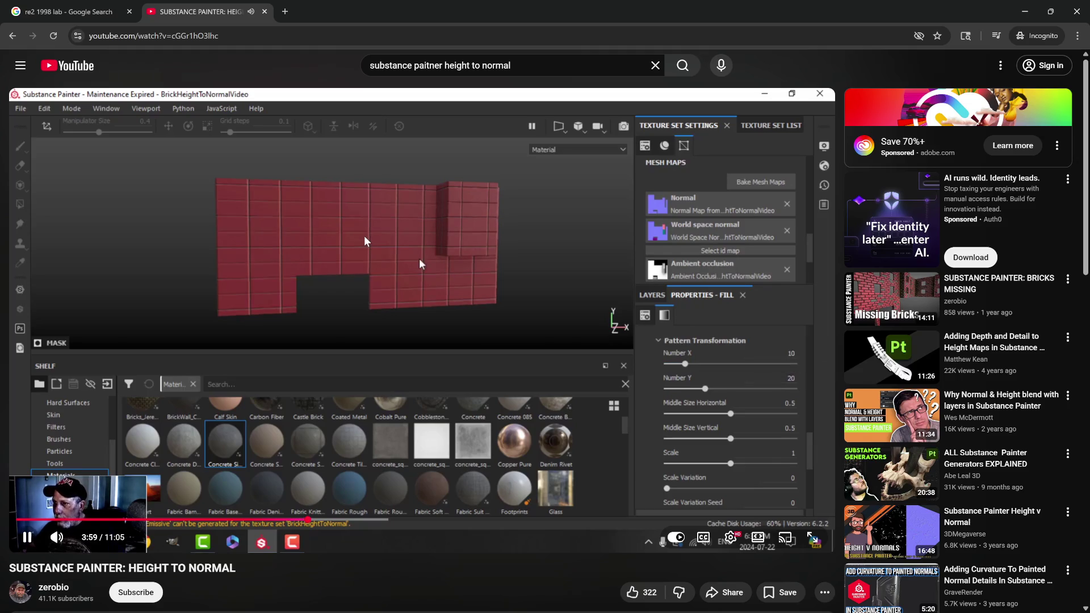
left_click(460, 247)
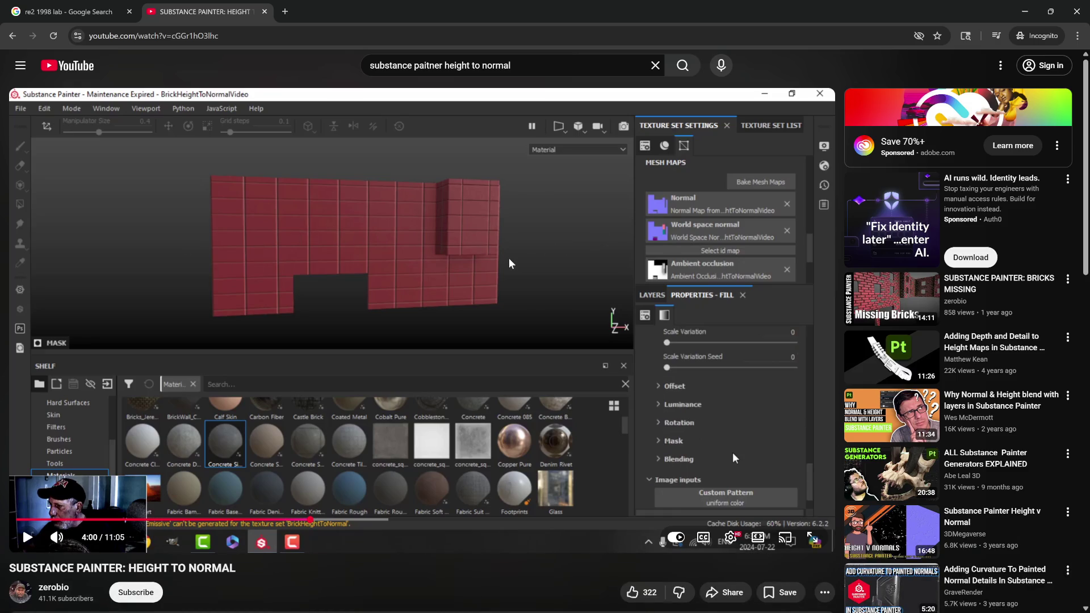
left_click(495, 277)
key("j")
key("j")
key("Left")
key("Left")
key("Left")
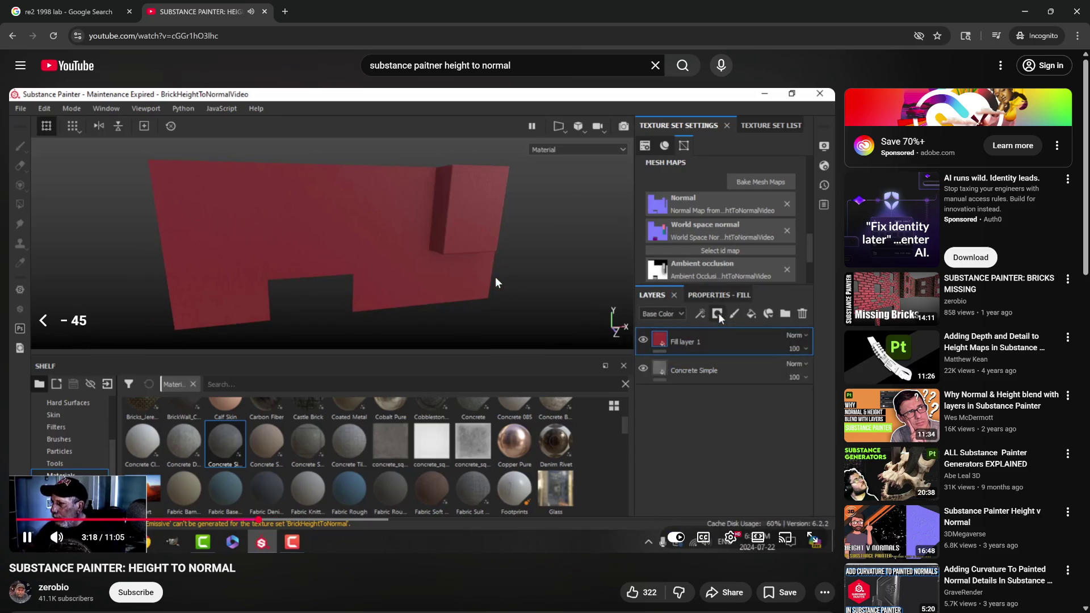
Play at double speed and pause at 3:54, where Number X and Number Y read 10
left_click_drag(816, 365, 813, 359)
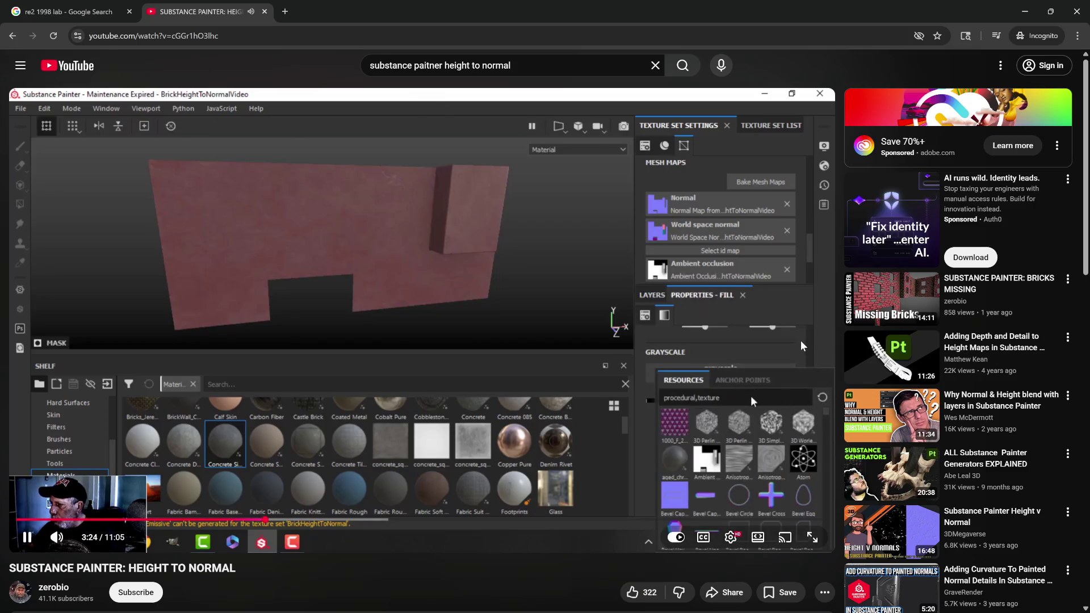
left_click_drag(801, 341, 790, 344)
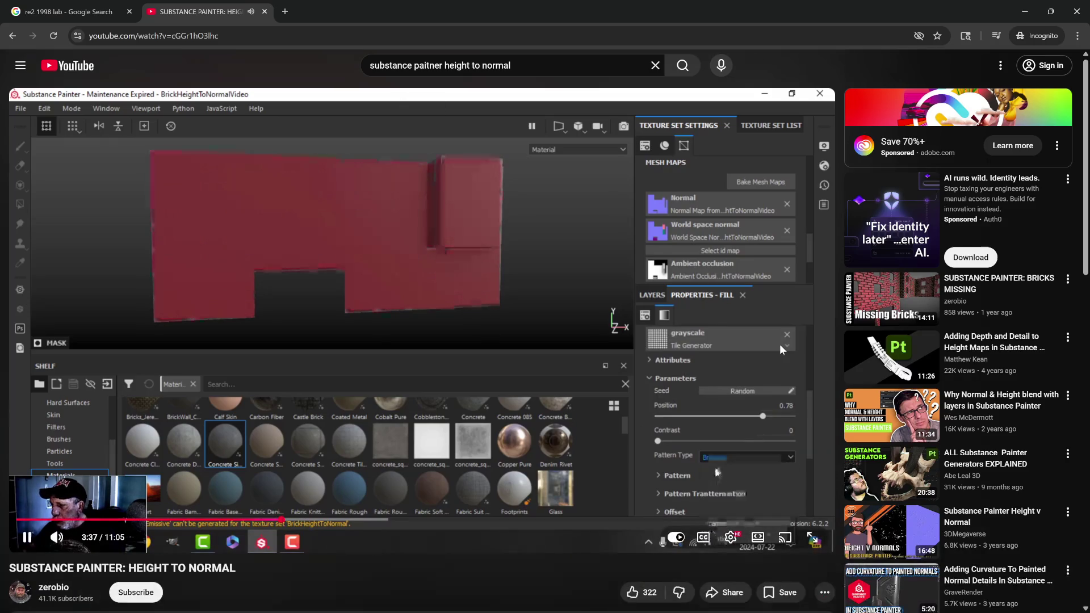
left_click(652, 399)
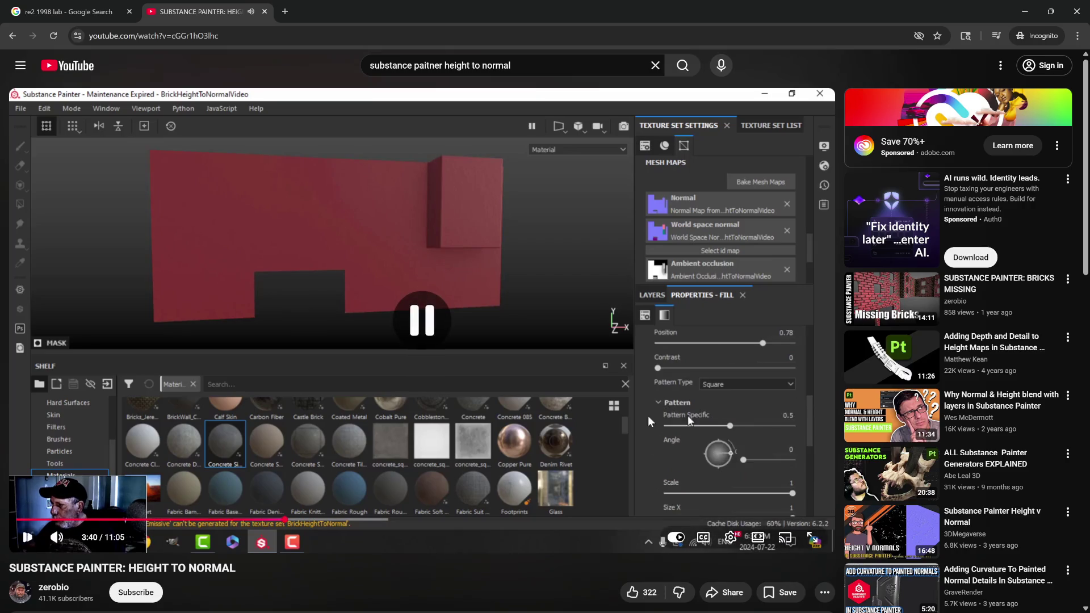
left_click(650, 399)
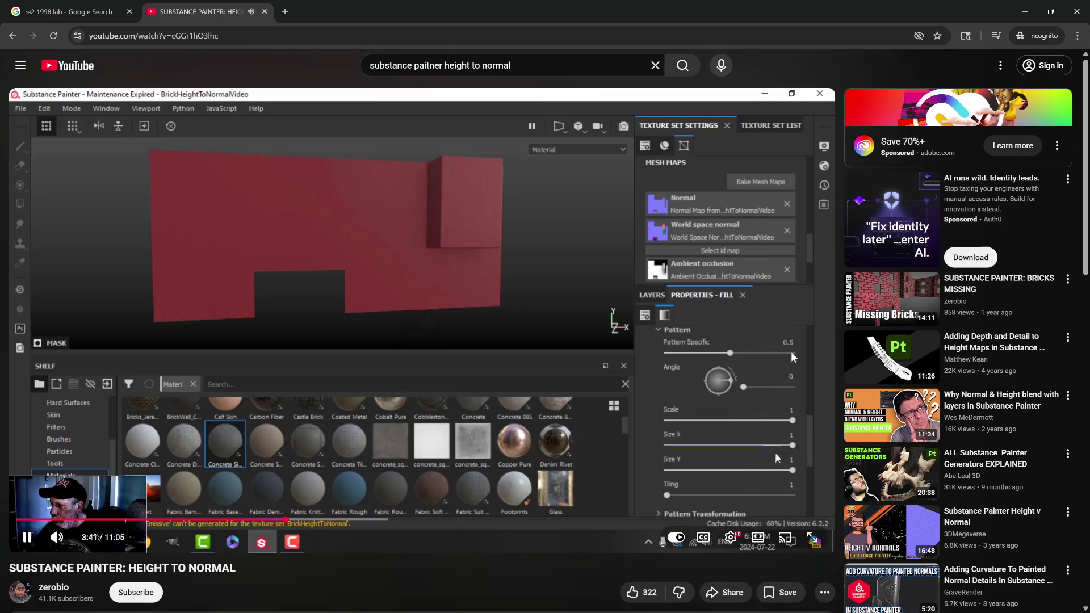
left_click_drag(793, 353, 750, 362)
left_click(750, 362)
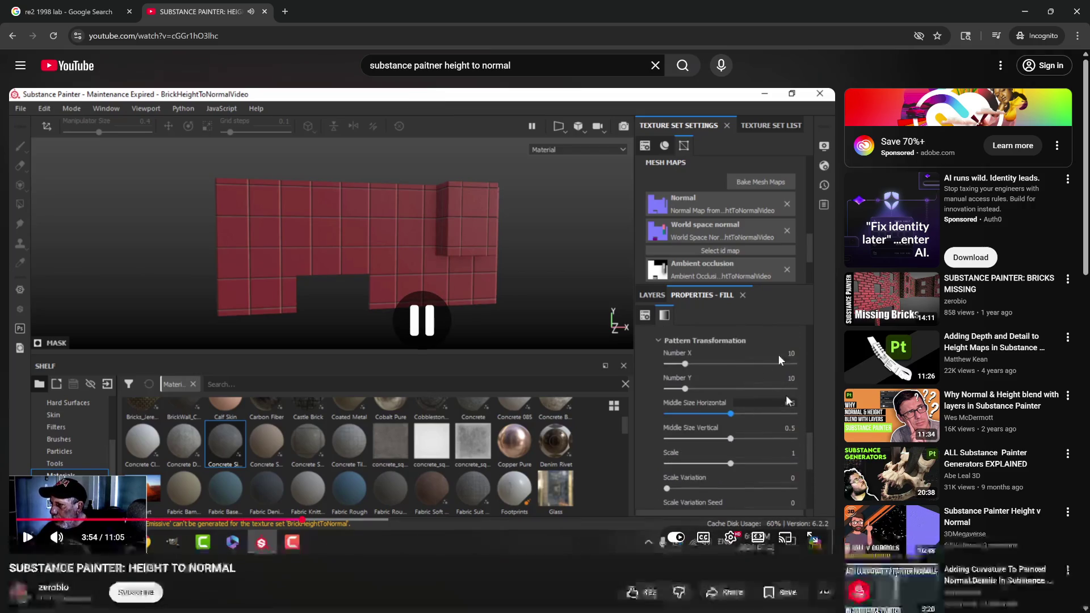
scroll(433, 562, "down", 1)
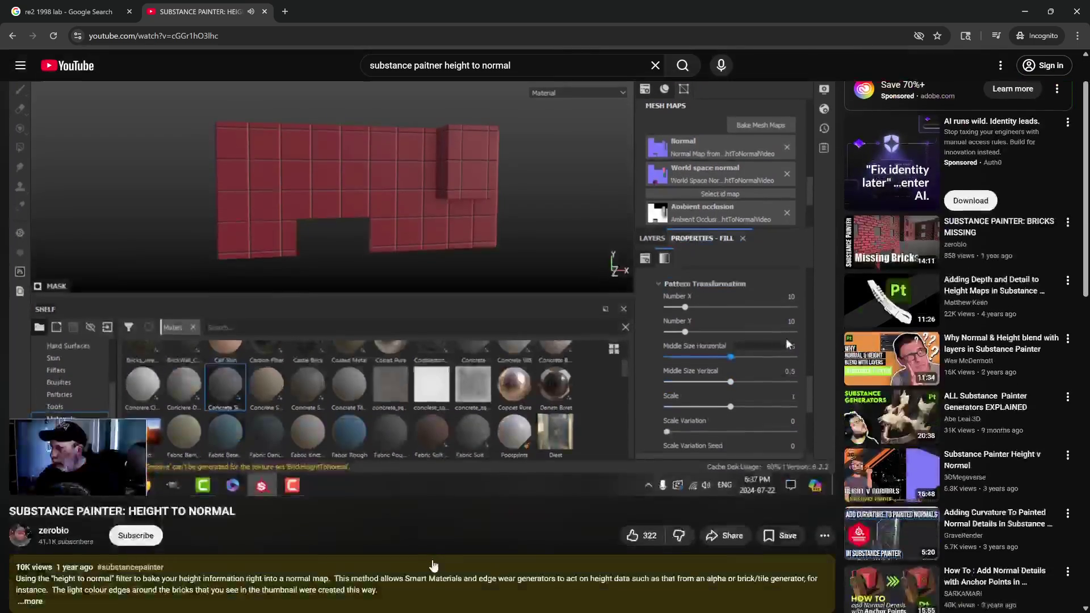
Scroll the YouTube page to read the video description
scroll(457, 540, "up", 1)
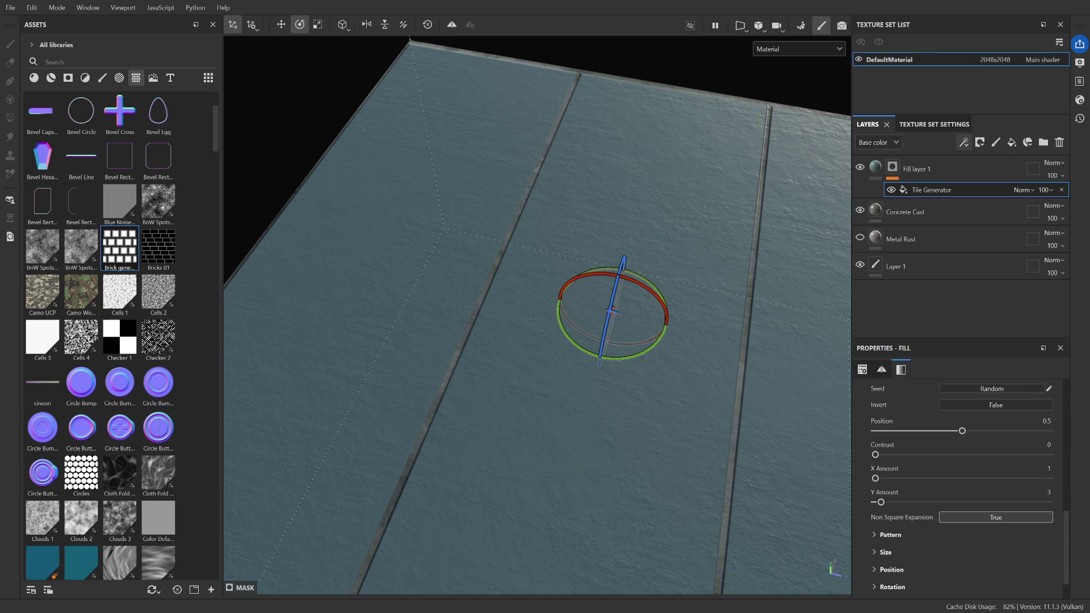
Look through the Tile Generator mask parameters, then go back to the YouTube tutorial
scroll(933, 496, "up", 4)
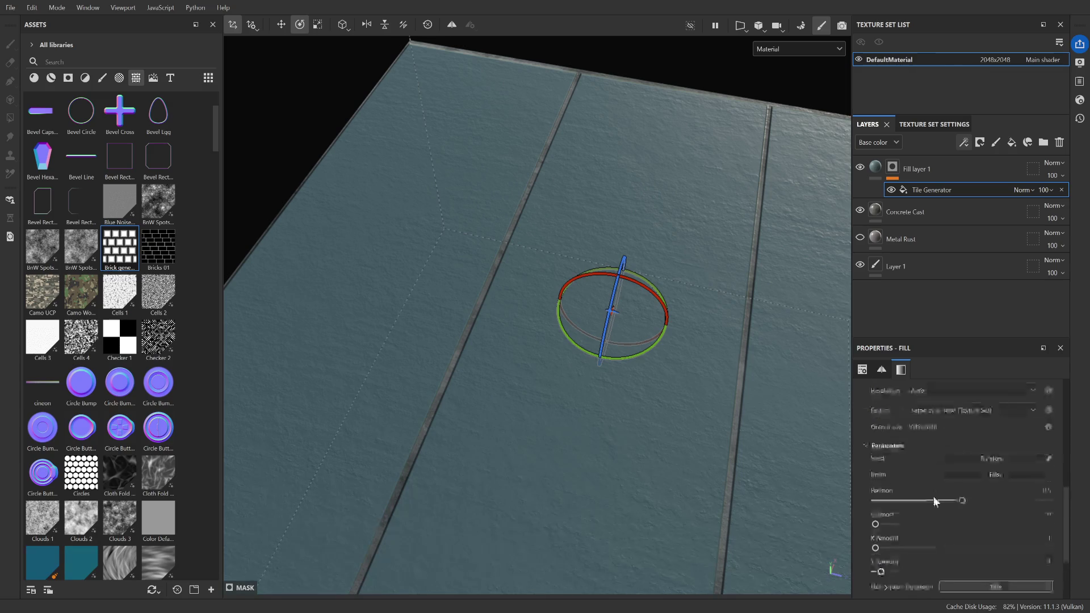
scroll(932, 497, "down", 2)
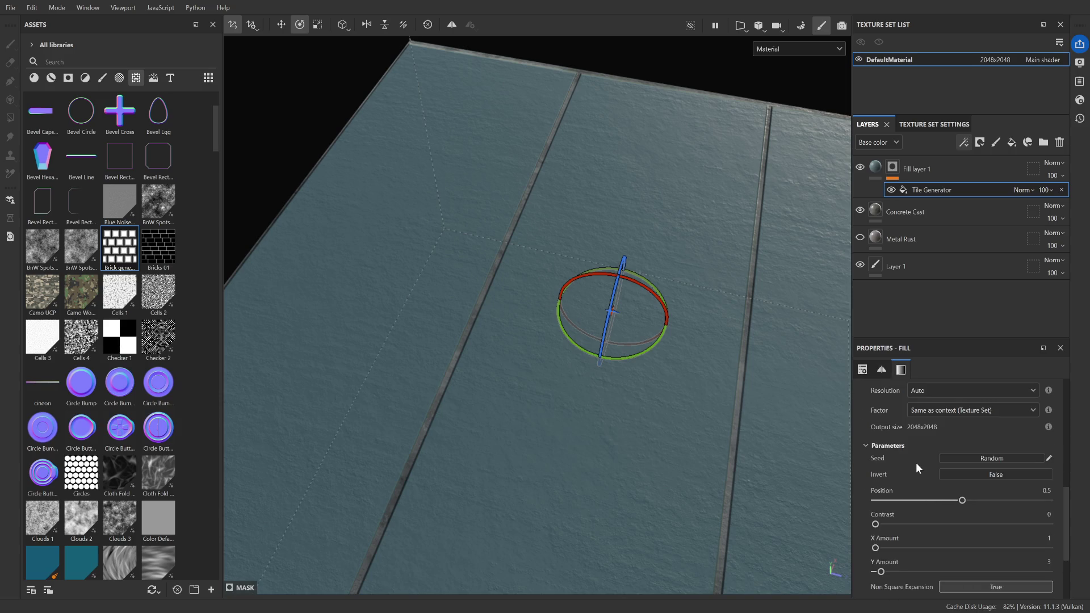
scroll(931, 499, "down", 3)
scroll(925, 502, "up", 1)
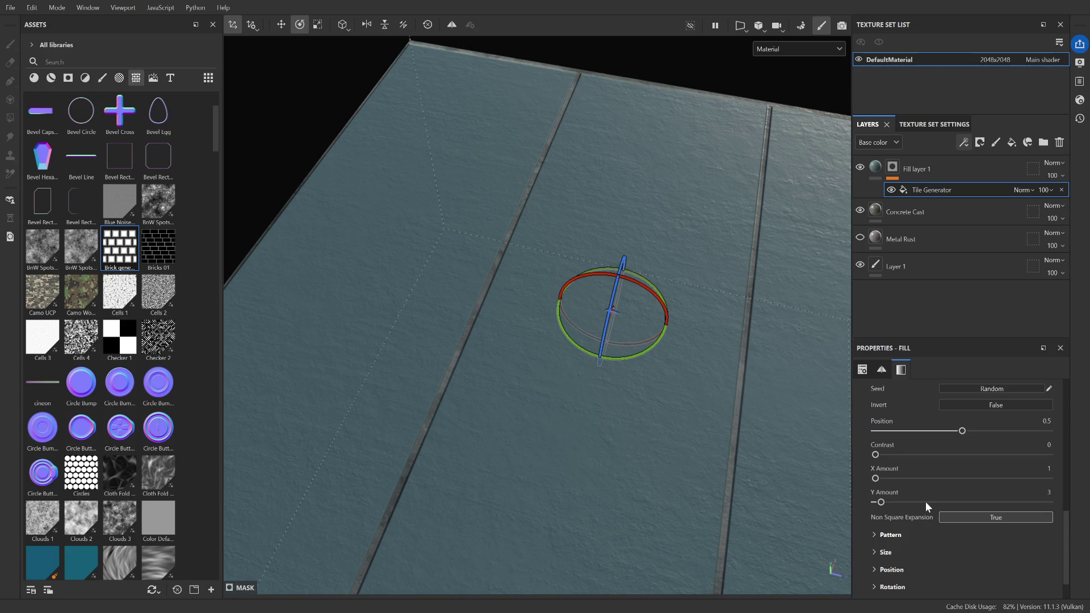
scroll(926, 502, "up", 1)
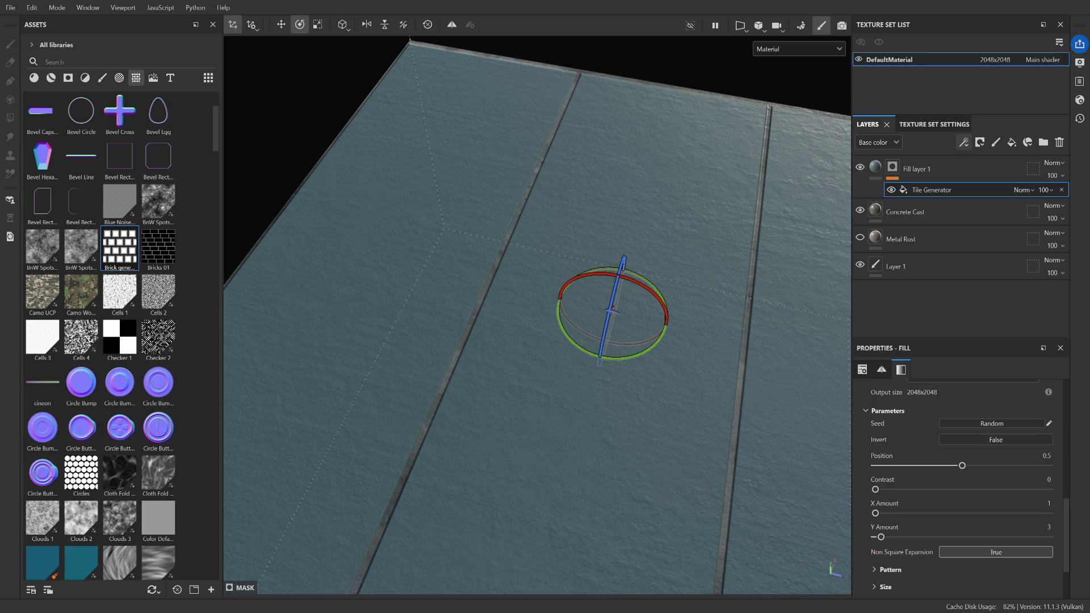
key("alt+Tab")
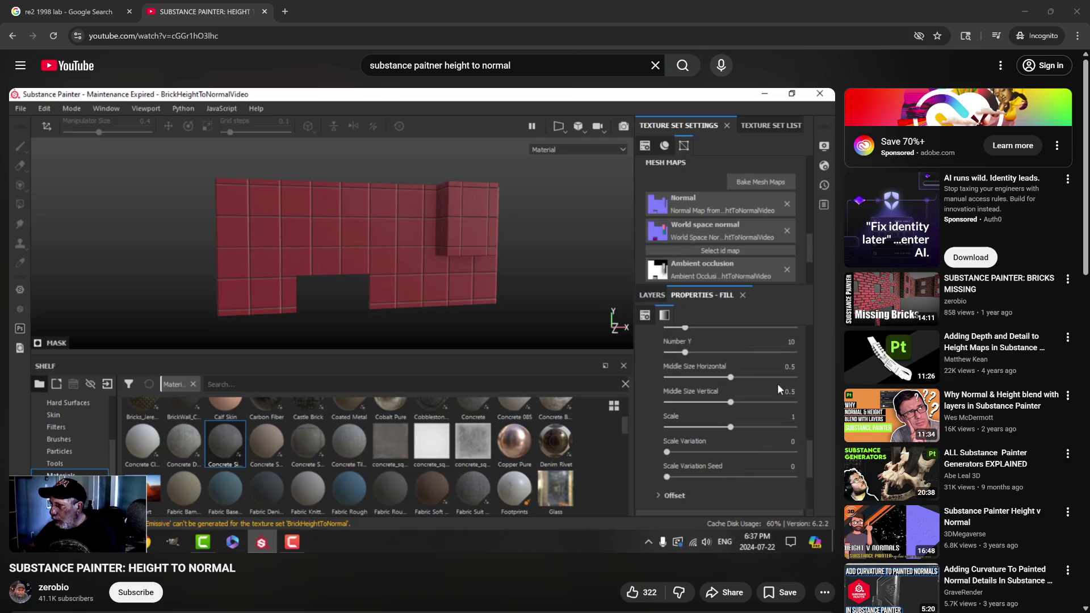
Play the tutorial at double speed and pause at 4:20 on the rock material search
left_click(779, 385)
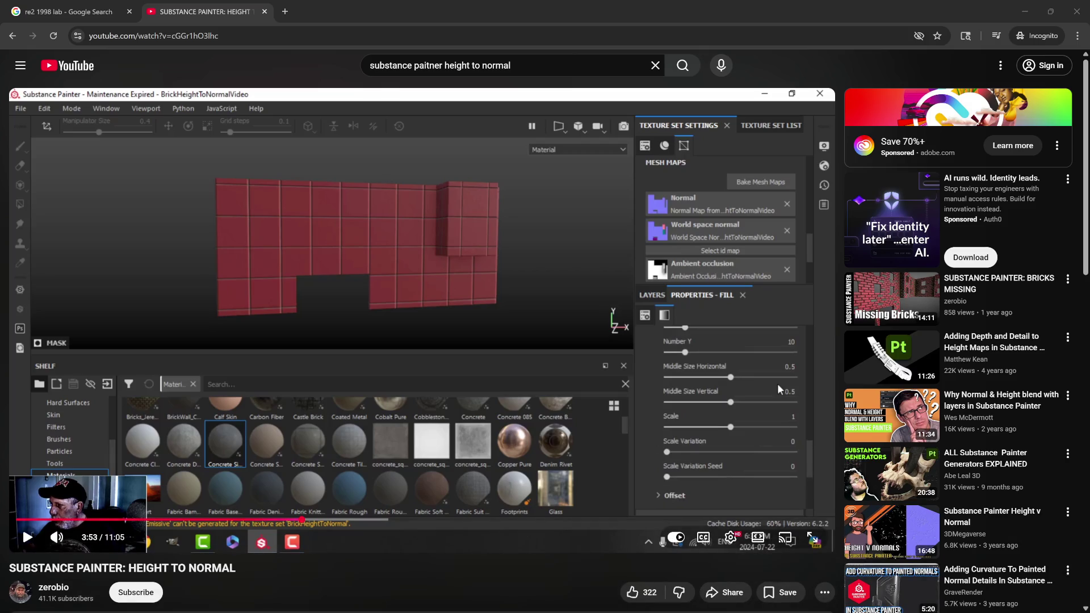
left_click(778, 384)
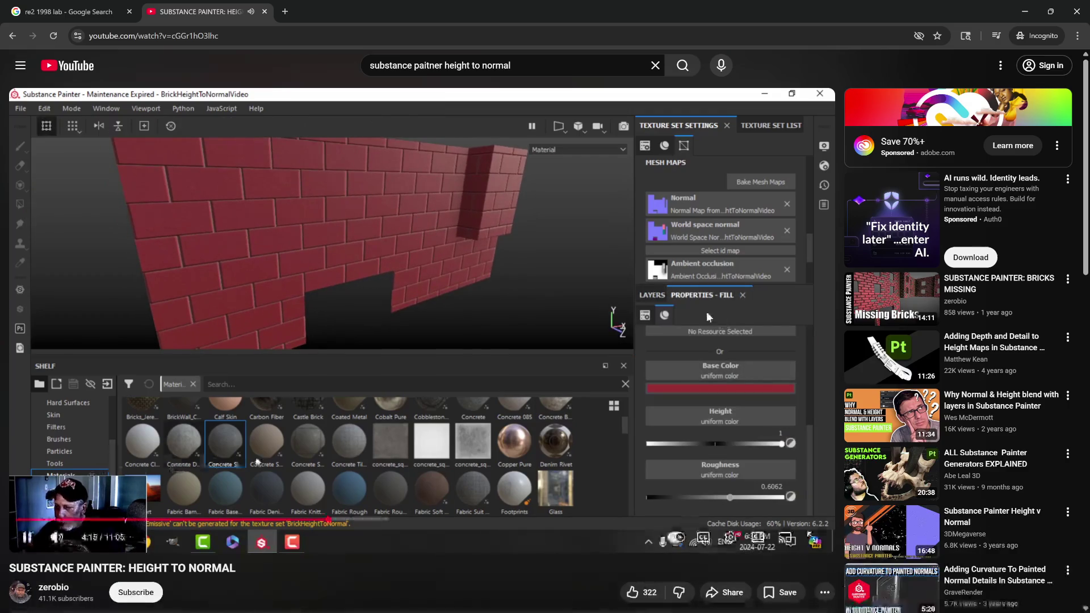
left_click_drag(741, 312, 731, 287)
left_click(350, 421)
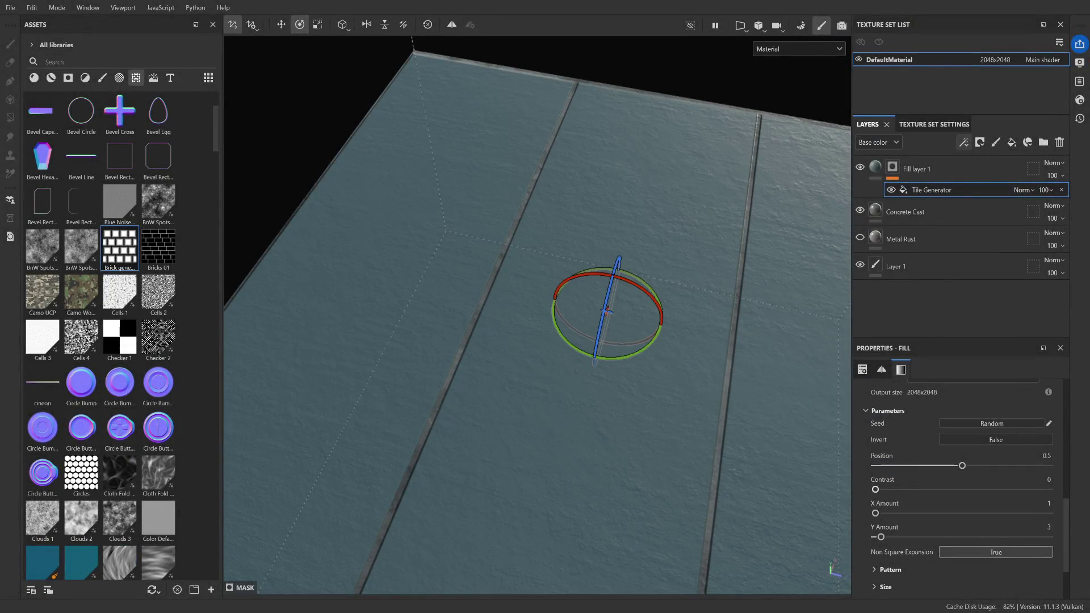
Nudge the tile mask position to 0.51 and raise the pattern Scale to 0.99
scroll(915, 489, "down", 2)
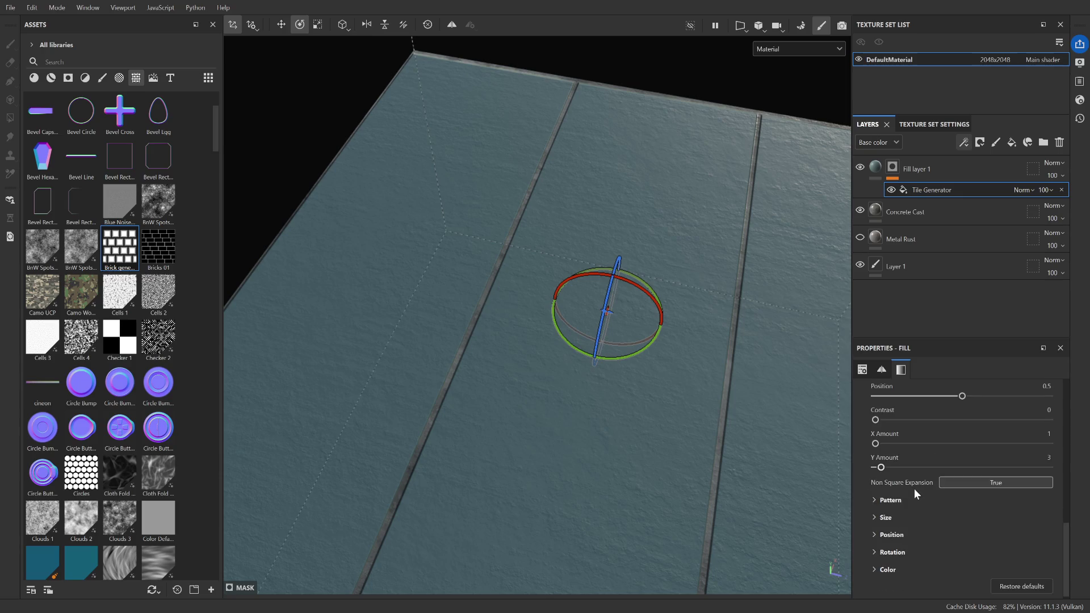
mouse_move(963, 397)
left_mouse_down()
mouse_move(936, 398)
mouse_move(985, 404)
left_mouse_up()
left_click(891, 501)
scroll(933, 488, "down", 2)
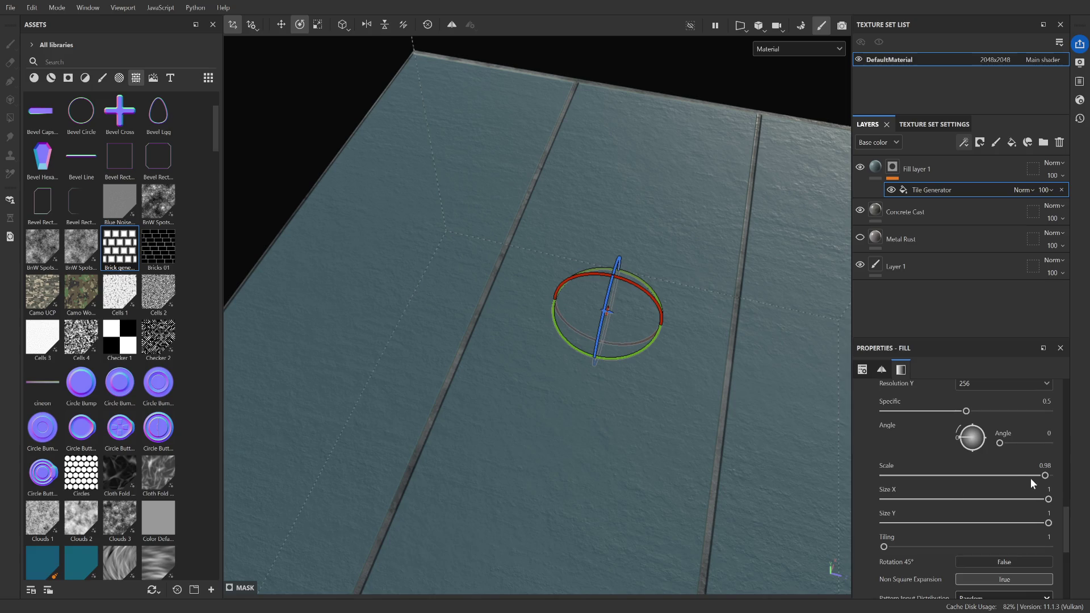
left_click(1047, 476)
left_click_drag(1048, 477, 1047, 477)
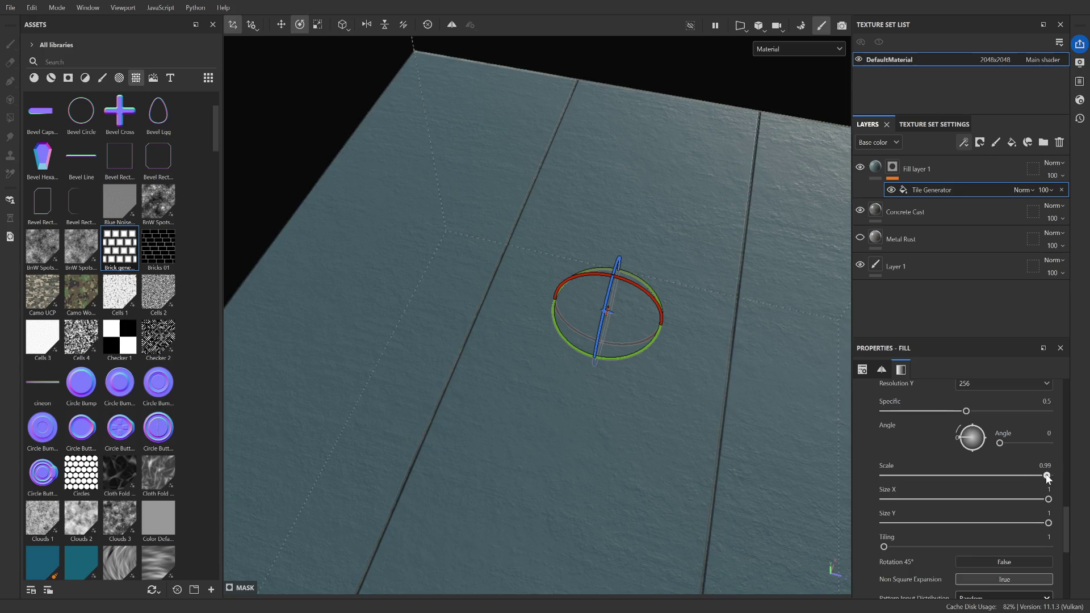
Zoom out and orbit to an oblique view to inspect the thinner grooves between strips
scroll(440, 416, "up", 6)
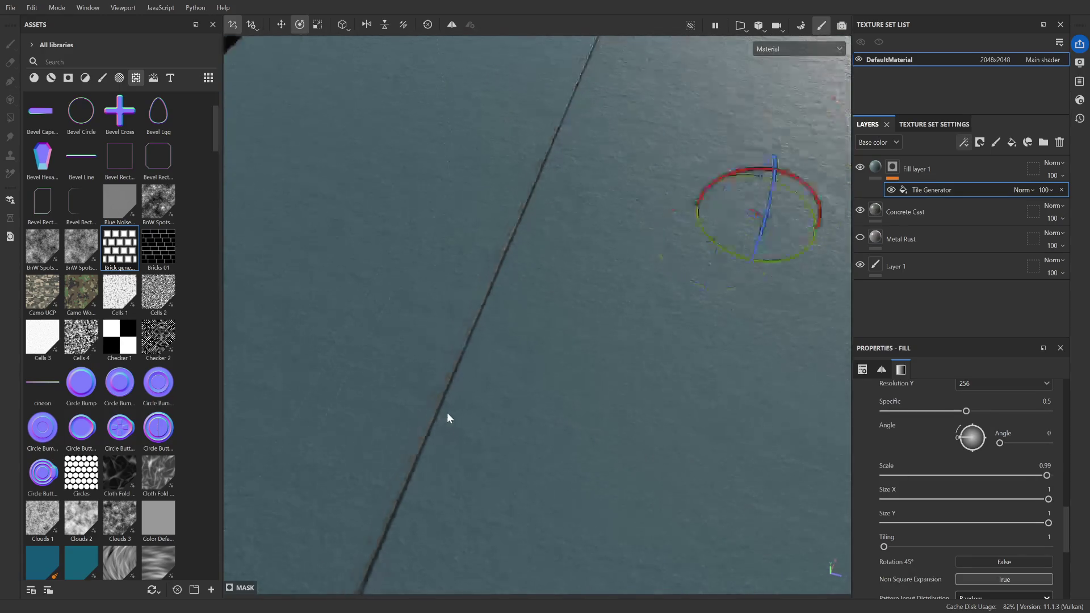
scroll(448, 418, "down", 5)
mouse_move(508, 406)
left_mouse_down("alt")
mouse_move(584, 426)
mouse_move(497, 451)
mouse_move(566, 462)
mouse_move(645, 414)
mouse_move(540, 433)
left_mouse_up("alt")
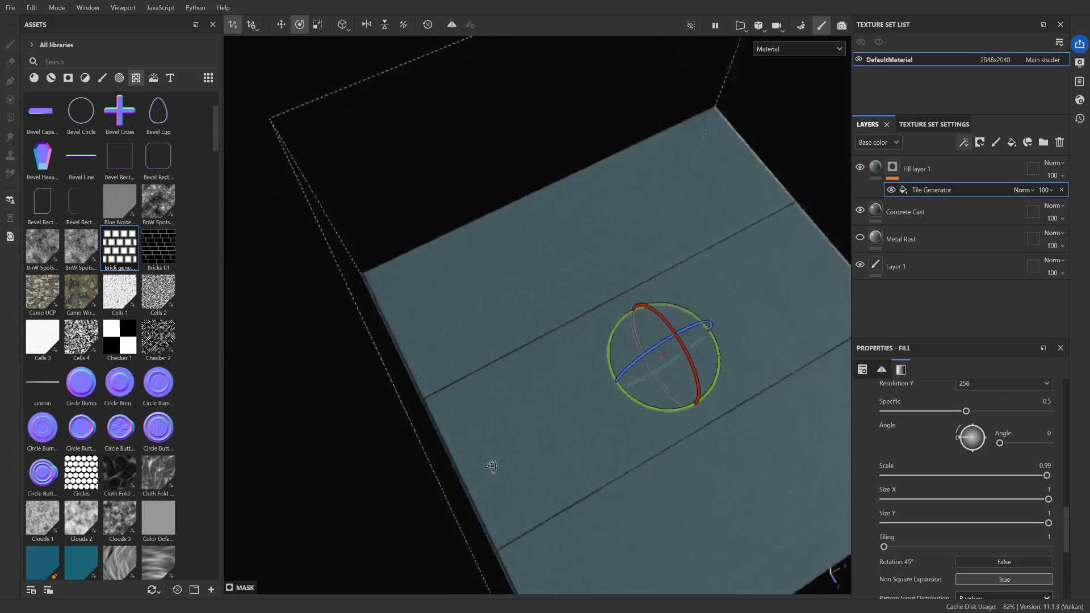
scroll(568, 466, "up", 4)
scroll(609, 443, "down", 4)
scroll(581, 436, "up", 2)
scroll(582, 436, "up", 5)
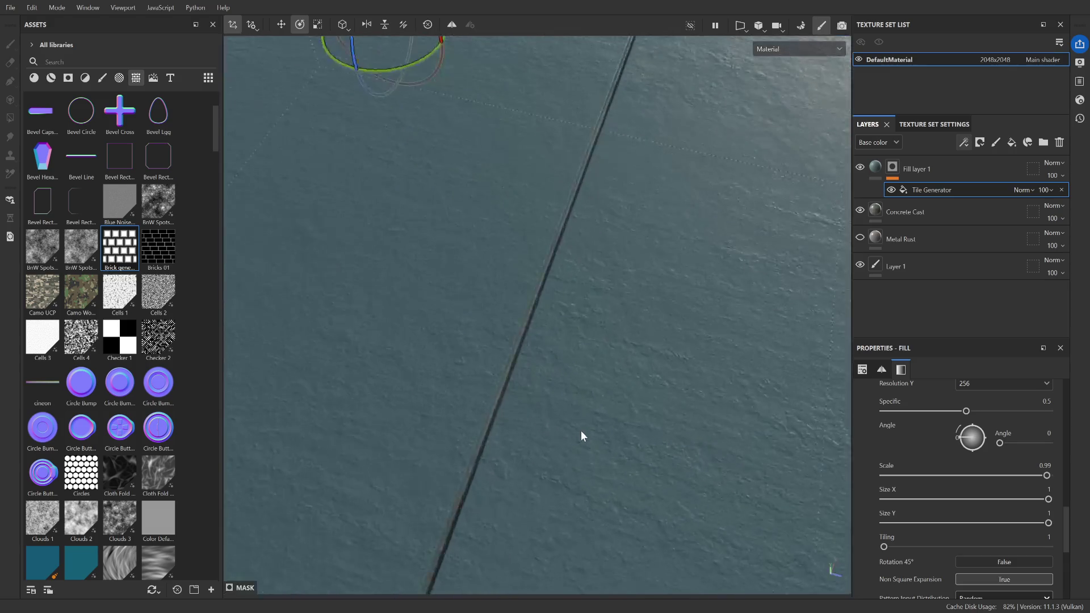
scroll(535, 435, "down", 5)
mouse_move(557, 441)
left_mouse_down("alt")
mouse_move(545, 341)
mouse_move(487, 433)
mouse_move(396, 453)
mouse_move(470, 442)
mouse_move(426, 450)
mouse_move(445, 455)
left_mouse_up("alt")
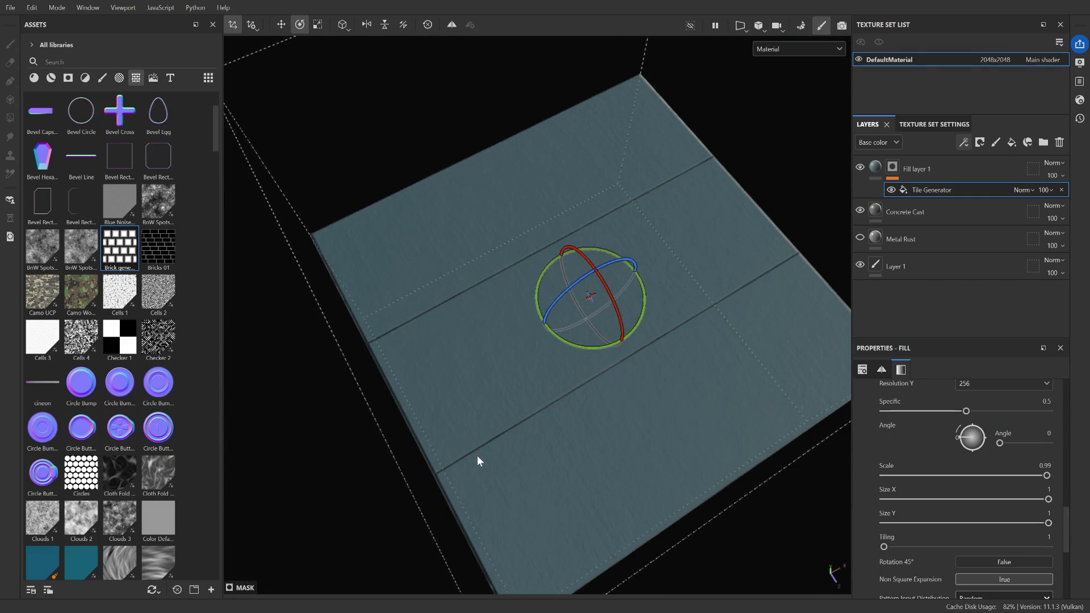
Narrow the tile pattern Size X to about 0.78–0.81, checking the concrete side borders up close
left_click_drag(1048, 501, 1017, 499)
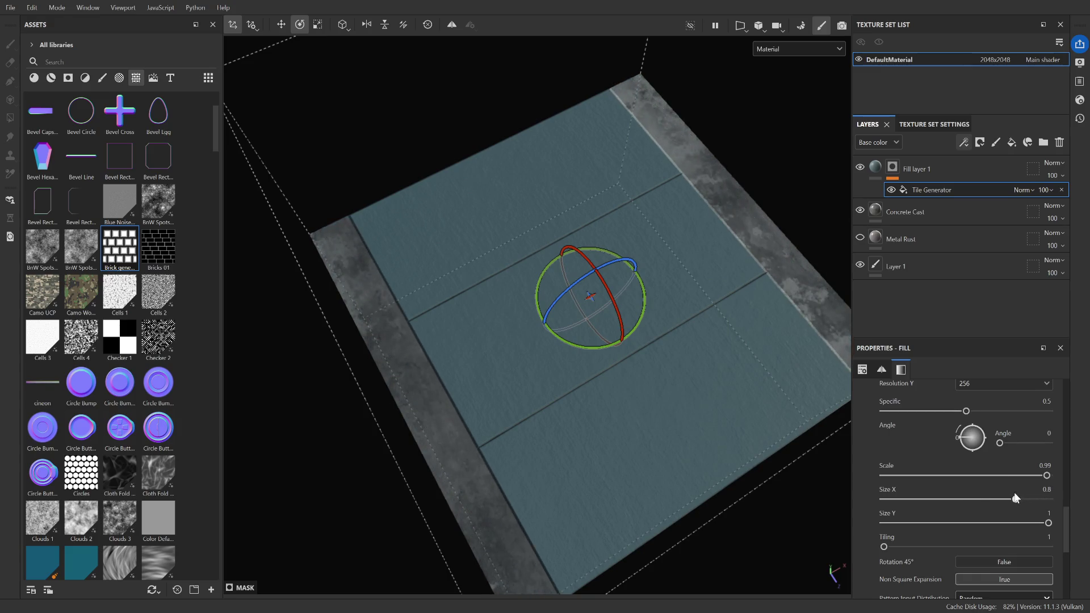
mouse_move(371, 403)
right_mouse_down("alt")
mouse_move(440, 401)
mouse_move(455, 385)
right_mouse_up("alt")
mouse_move(454, 386)
left_mouse_down("alt")
mouse_move(477, 275)
mouse_move(494, 253)
mouse_move(421, 398)
left_mouse_up("alt")
scroll(440, 404, "down", 6)
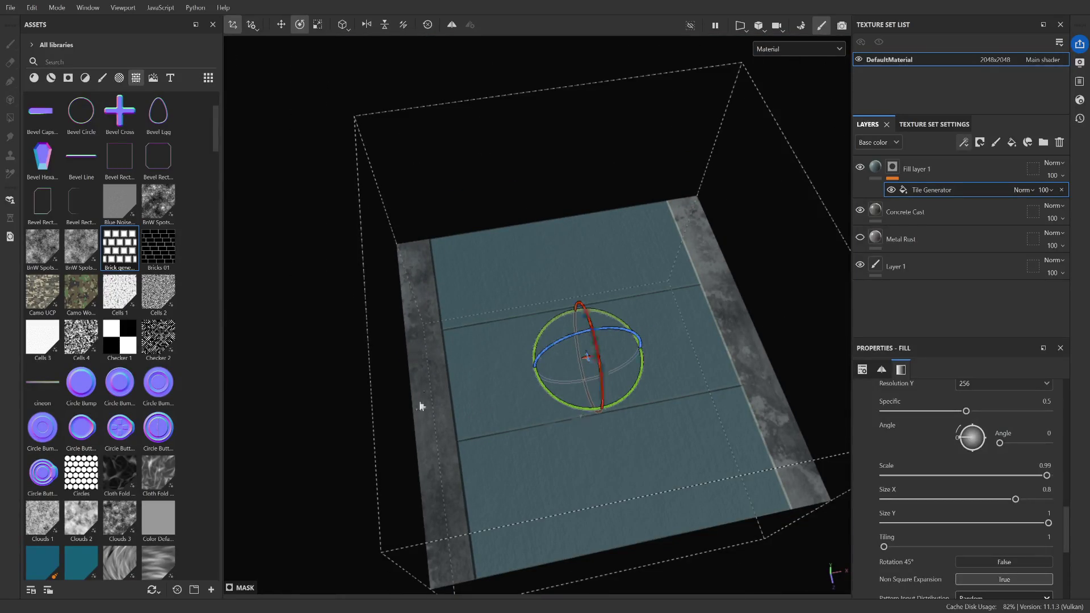
scroll(550, 425, "up", 3)
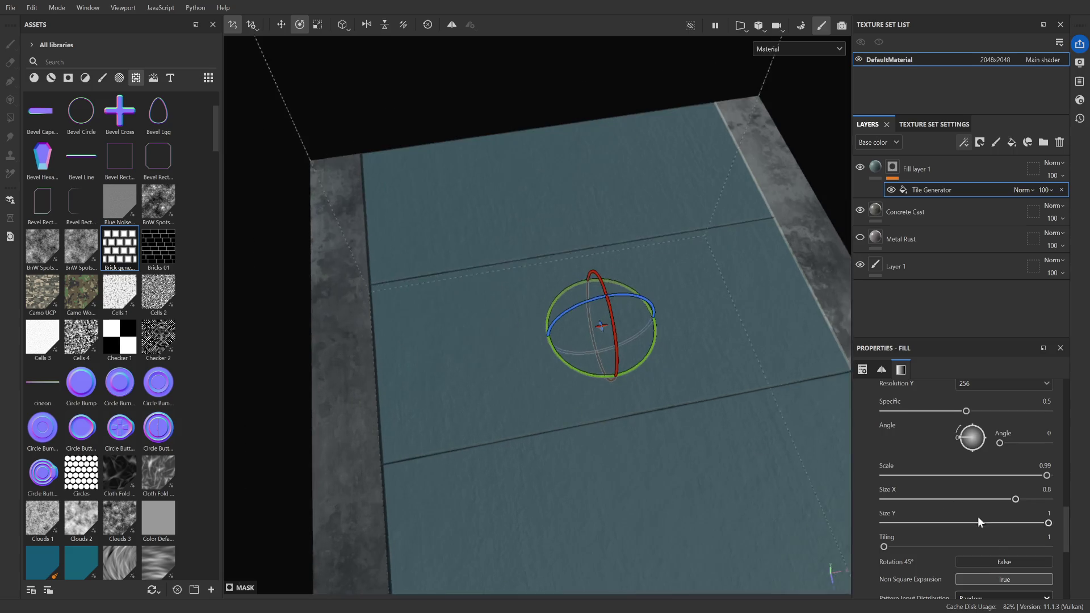
left_click(1018, 499)
mouse_move(1018, 503)
left_mouse_down()
mouse_move(1056, 503)
mouse_move(1012, 497)
left_mouse_up()
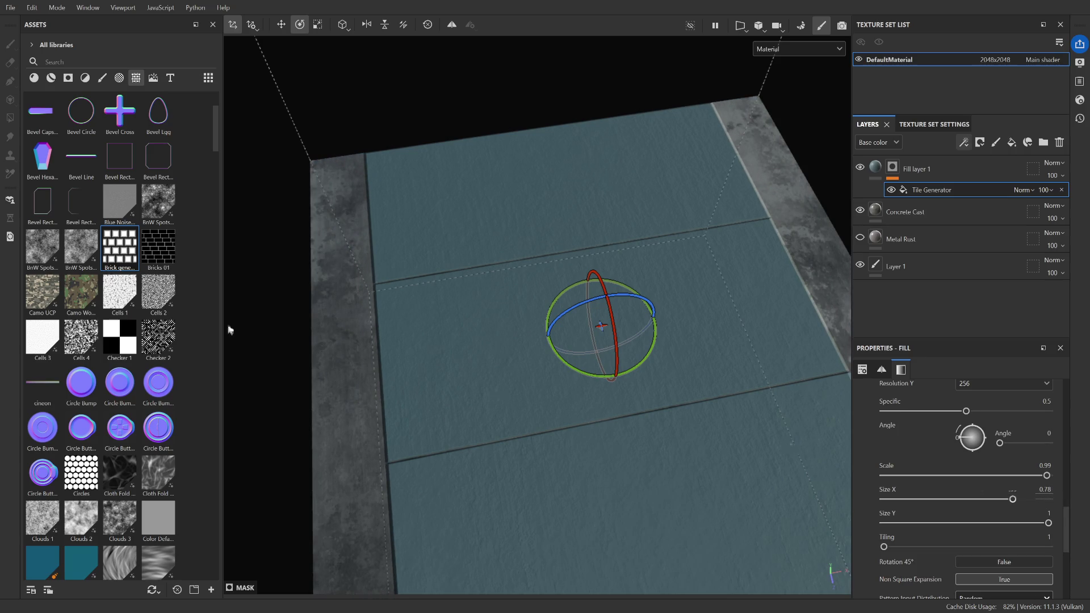
scroll(267, 340, "up", 5)
mouse_move(304, 348)
left_mouse_down("alt")
mouse_move(381, 325)
mouse_move(565, 329)
mouse_move(558, 360)
left_mouse_up("alt")
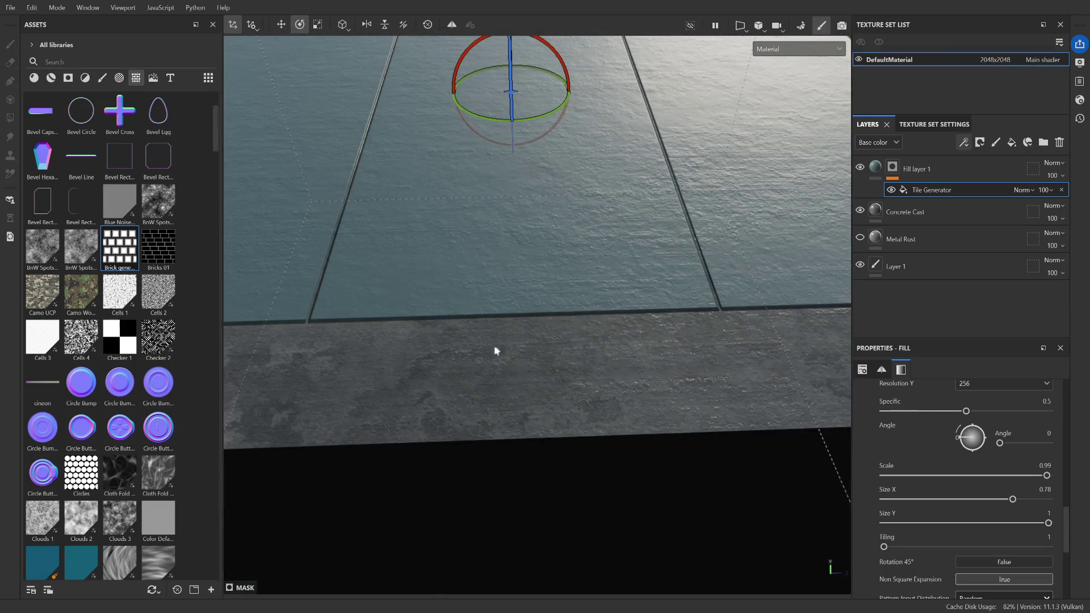
scroll(569, 373, "down", 6)
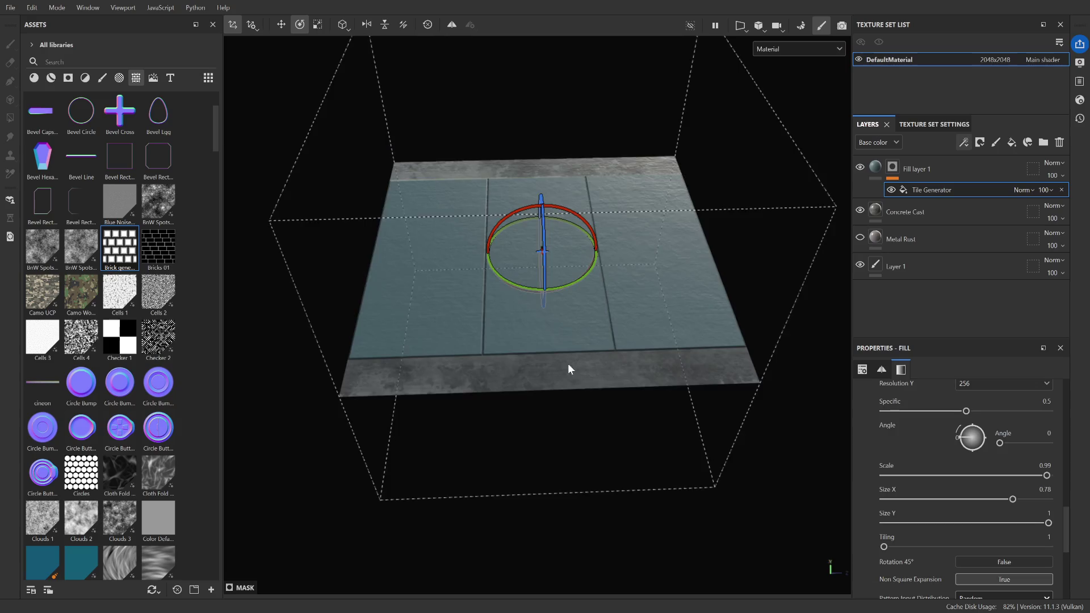
mouse_move(570, 369)
left_mouse_down("alt")
mouse_move(516, 394)
mouse_move(477, 448)
mouse_move(318, 438)
mouse_move(499, 445)
mouse_move(372, 441)
left_mouse_up("alt")
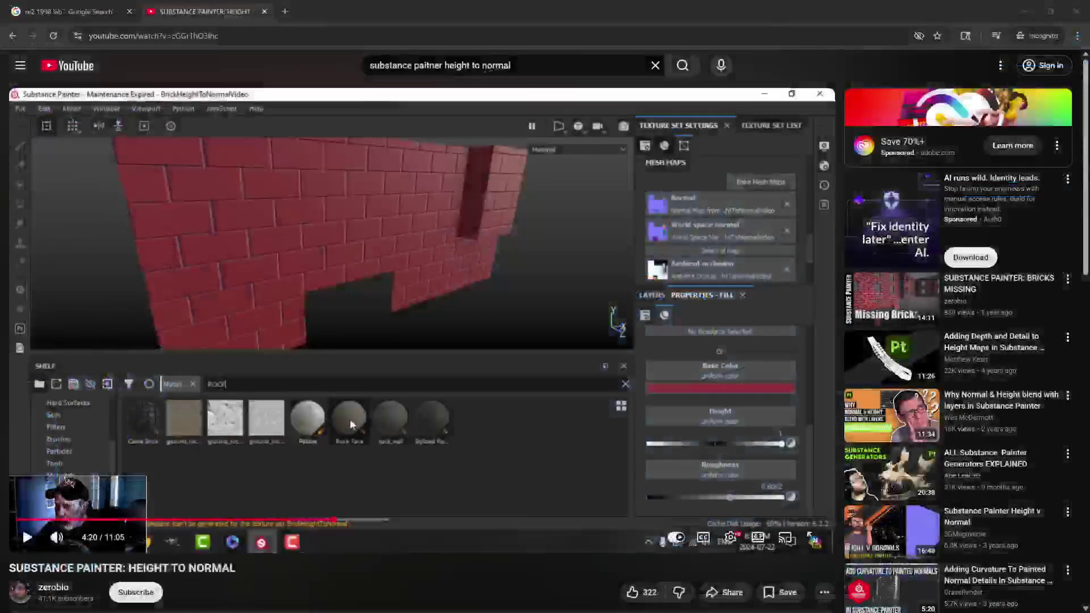
Replay the Rock Face base-colour replacement from five seconds back, then continue at double speed
key("space")
key("space")
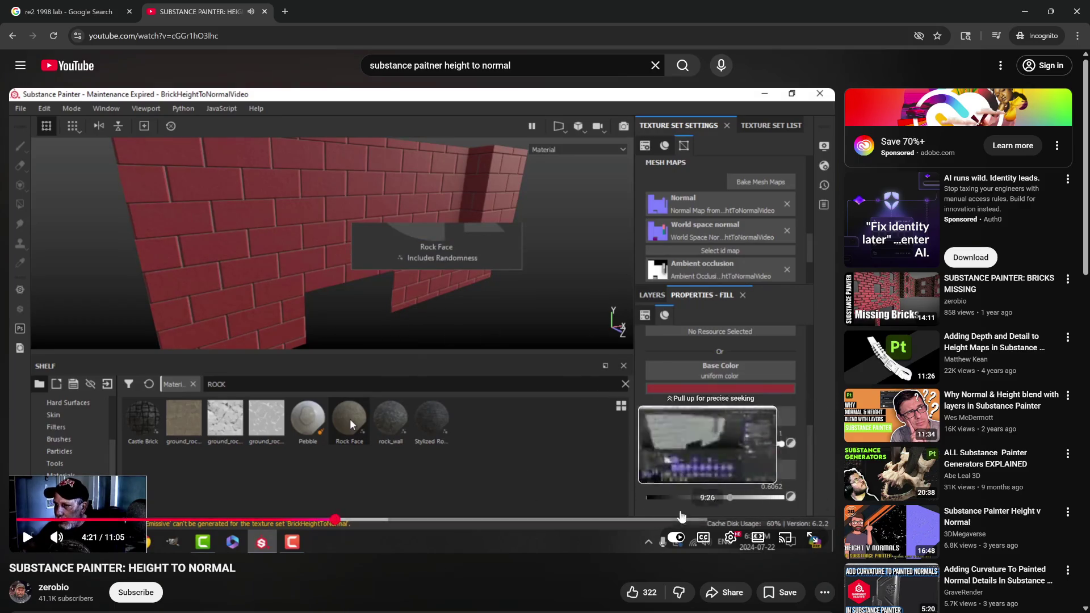
left_click(699, 310)
mouse_move(700, 311)
left_mouse_down()
mouse_move(761, 328)
mouse_move(747, 311)
mouse_move(625, 302)
left_mouse_up()
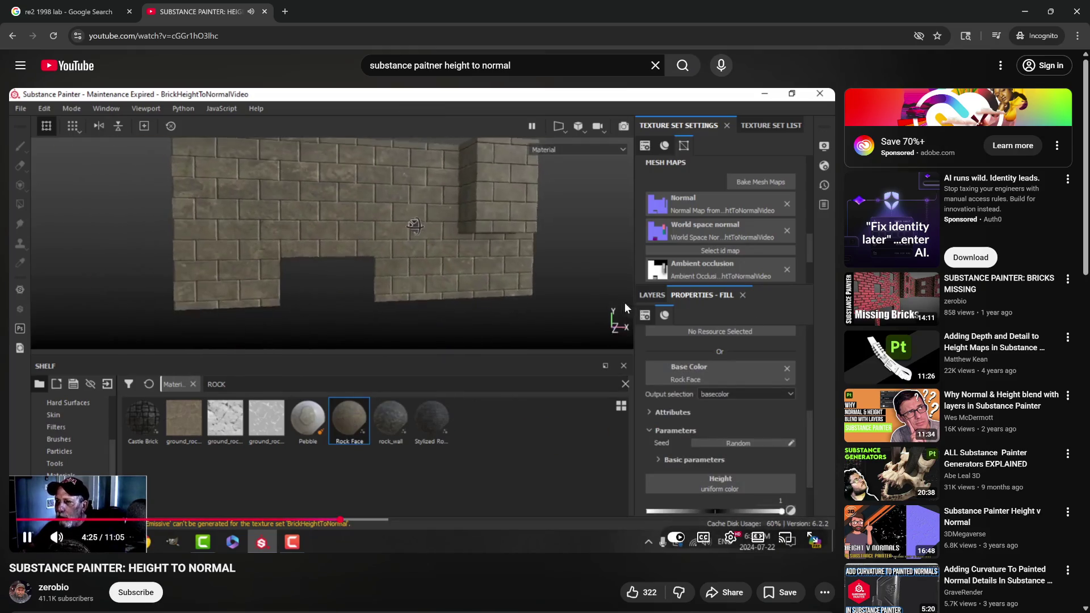
left_click(675, 415)
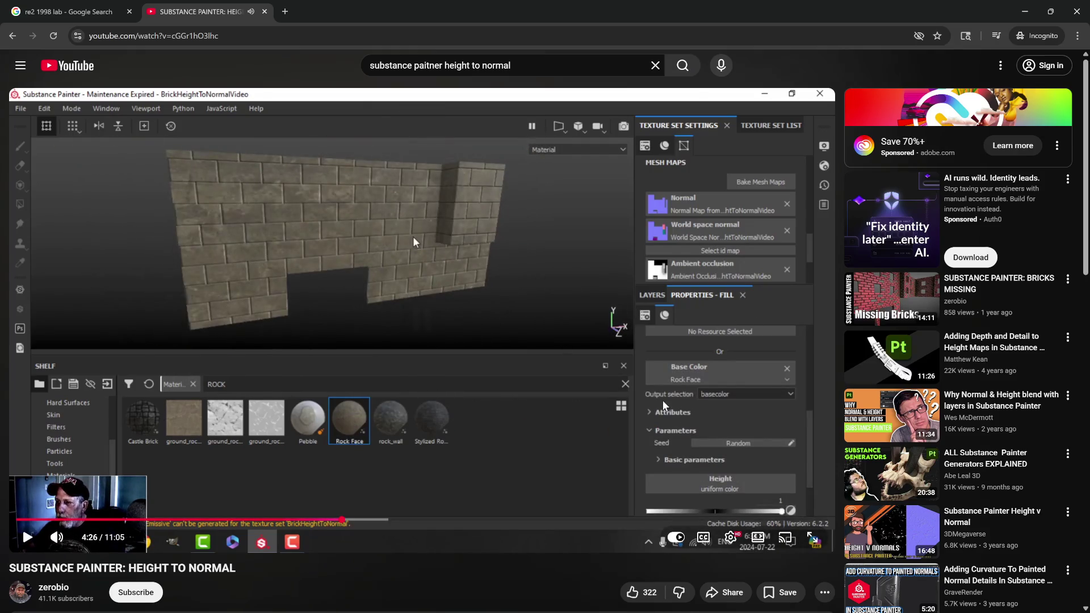
left_click(662, 400)
key("Left")
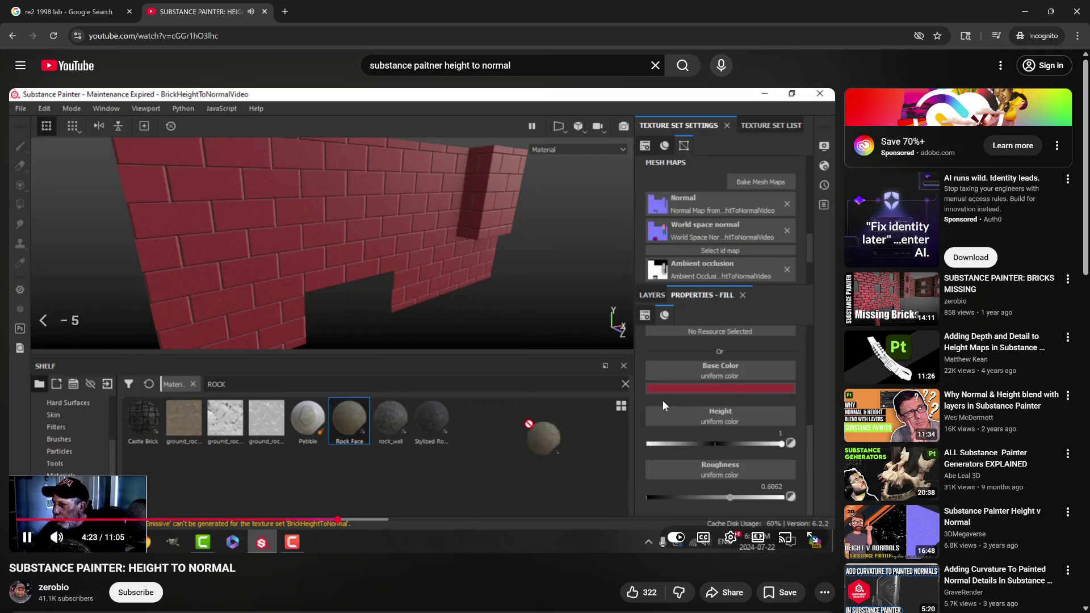
left_click(663, 401)
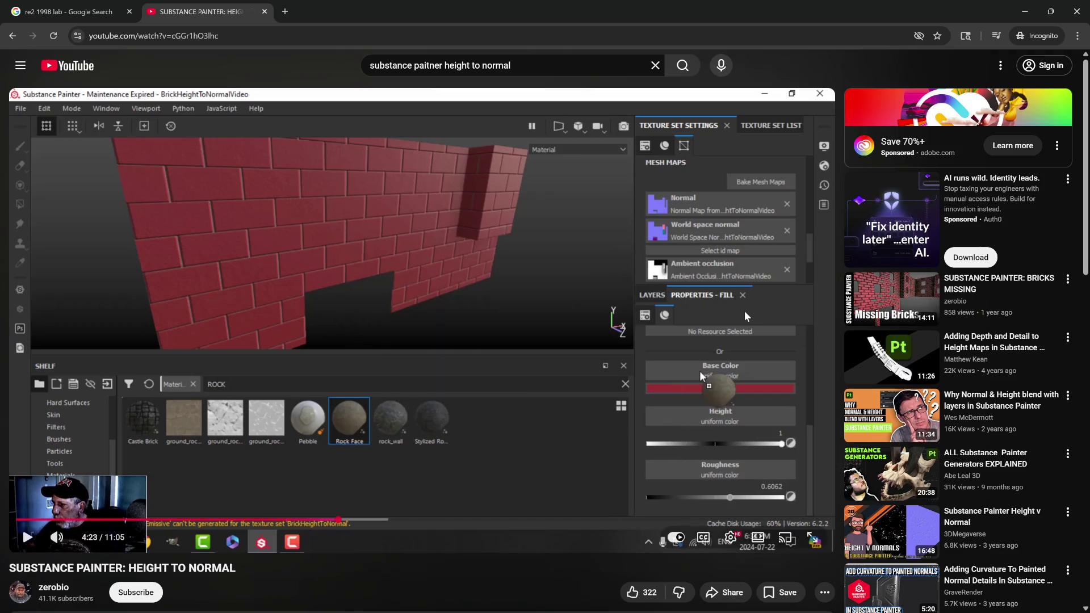
left_click(380, 283)
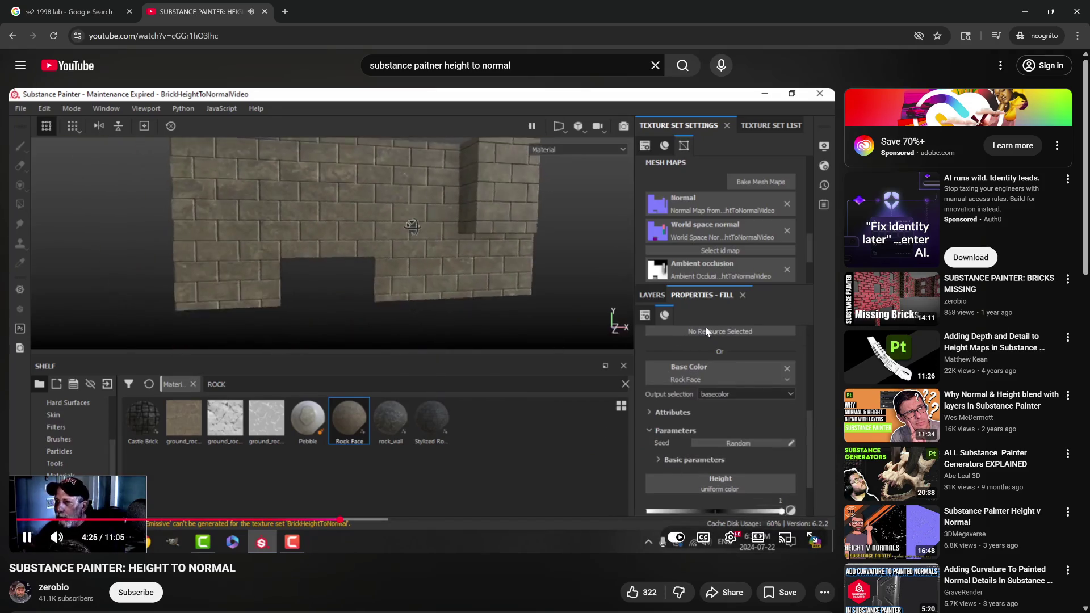
left_click_drag(744, 329, 744, 330)
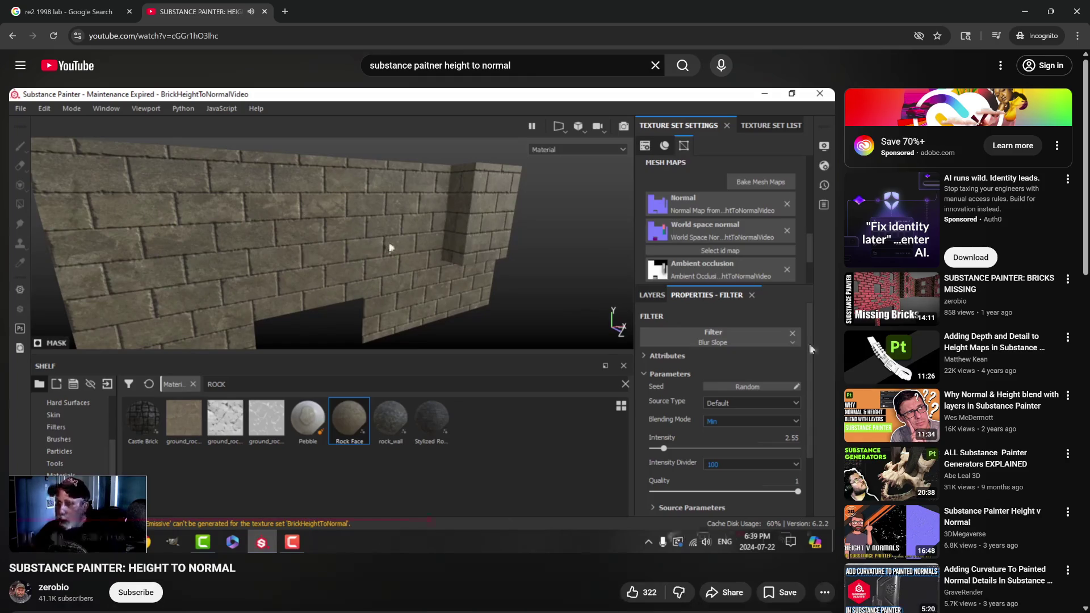
Let the tutorial play until the bricks layer shows a Blur Slope filter (Min, Intensity 2.55, Quality 1)
mouse_move(832, 354)
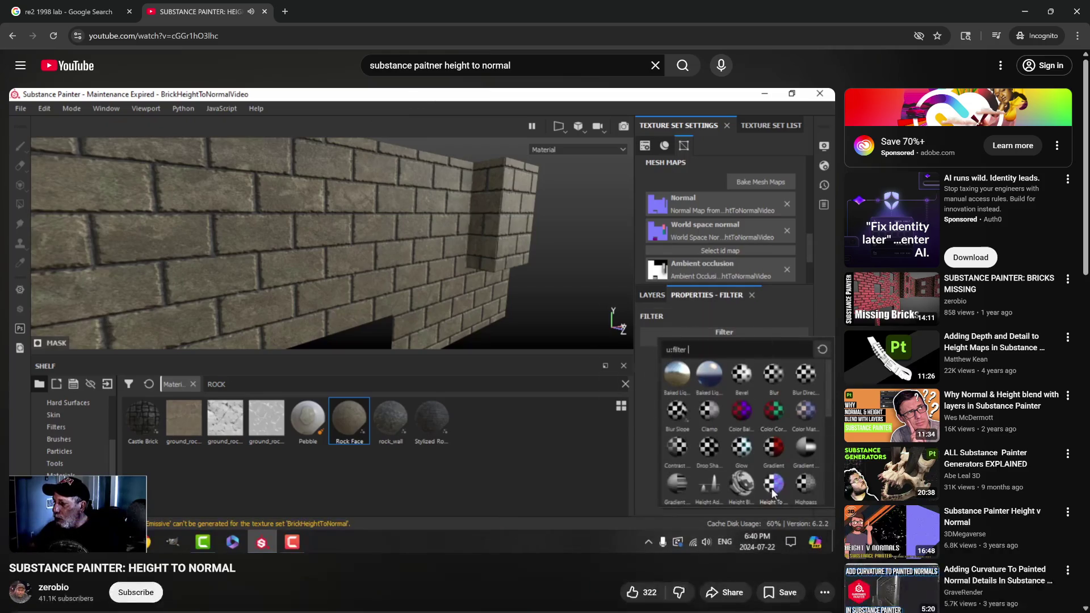
Play the tutorial at 2x through the Height To Normal filter and texture export, up to 9:06
left_click_drag(682, 308, 682, 308)
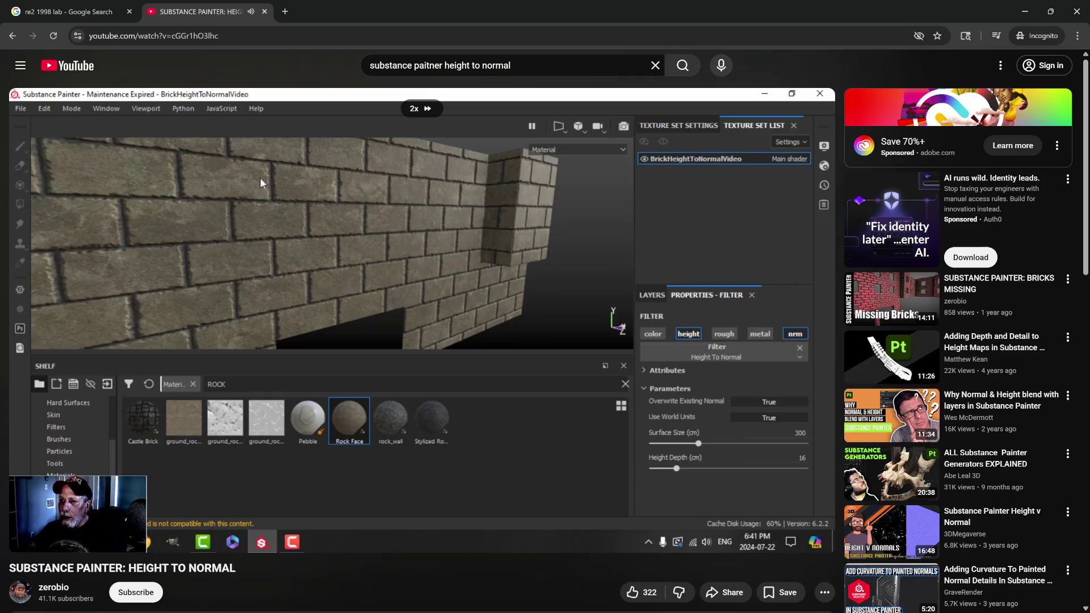
mouse_move(682, 309)
left_mouse_down()
mouse_move(782, 339)
mouse_move(739, 350)
mouse_move(713, 393)
left_mouse_up()
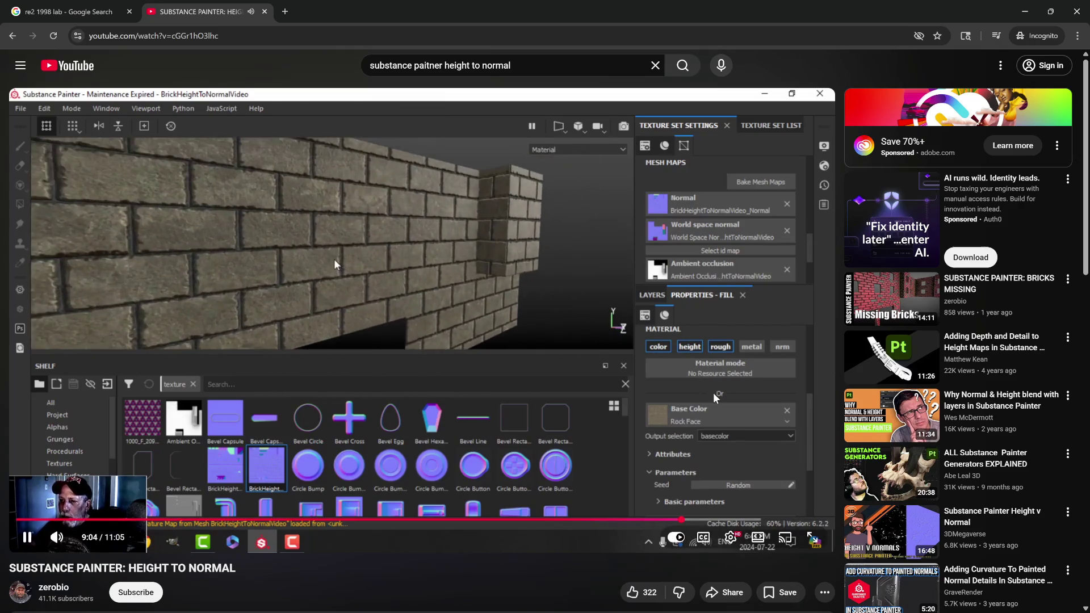
Seek the tutorial back from 7:33 to around 5:01–5:14, where the Blur Slope settings appear
left_click(661, 382)
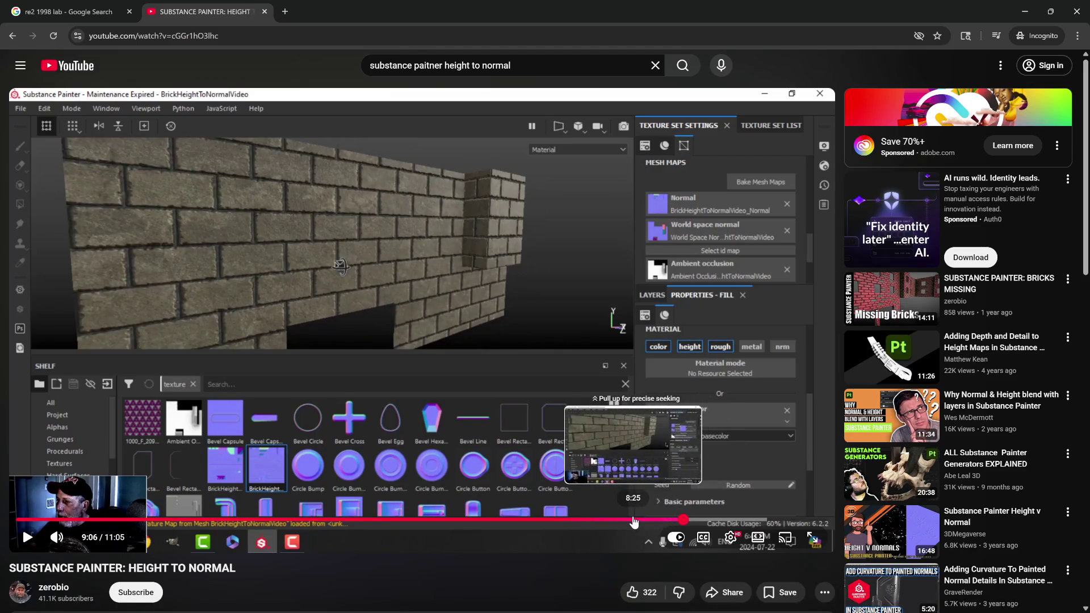
left_click(570, 522)
left_click(527, 521)
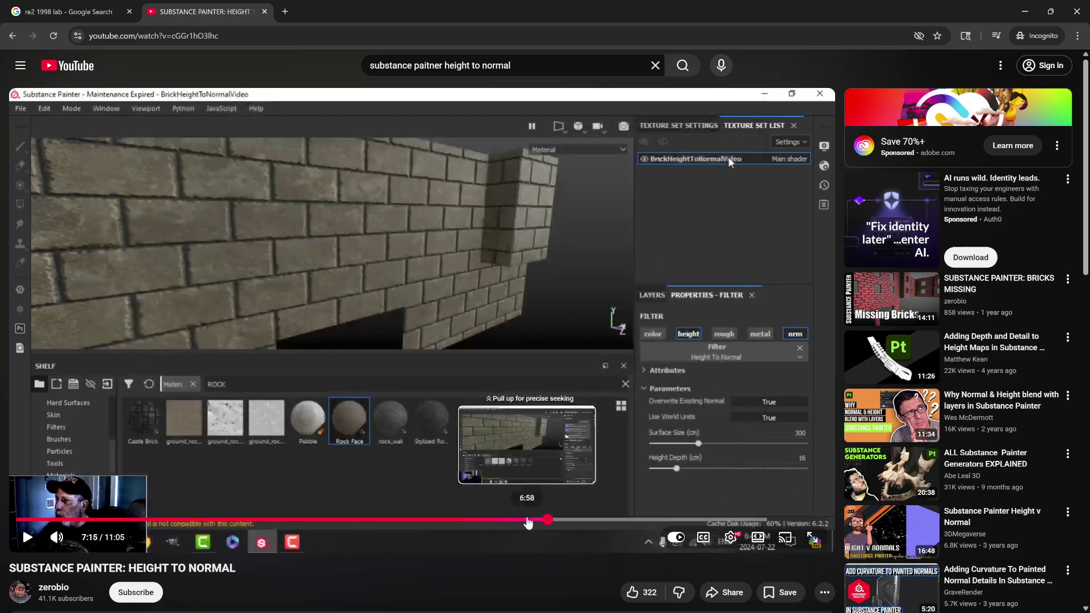
left_click(468, 521)
left_click(454, 521)
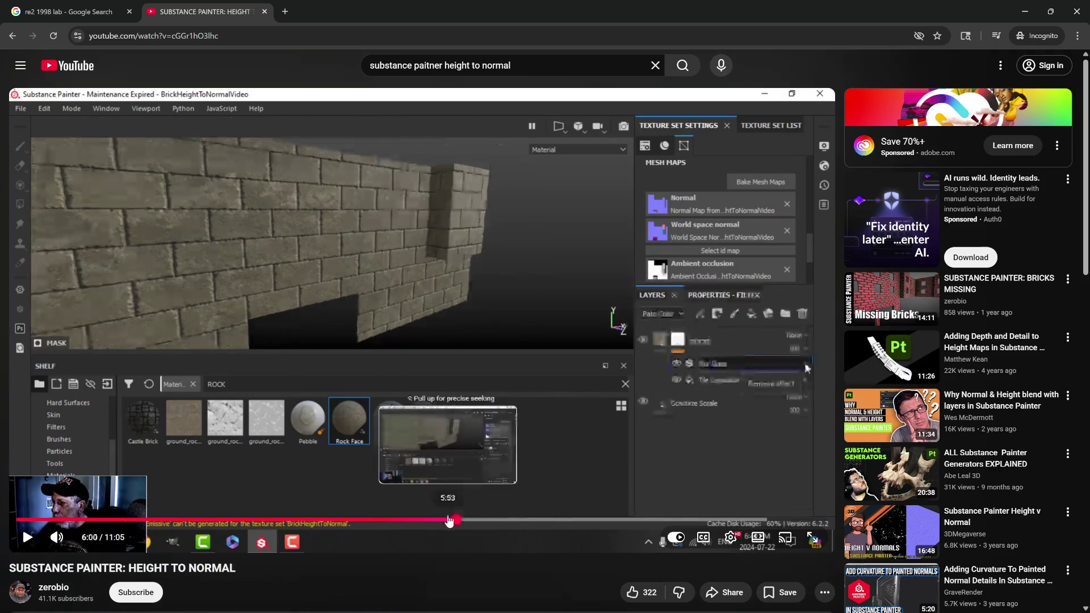
left_click(434, 521)
left_click(423, 521)
left_click(403, 521)
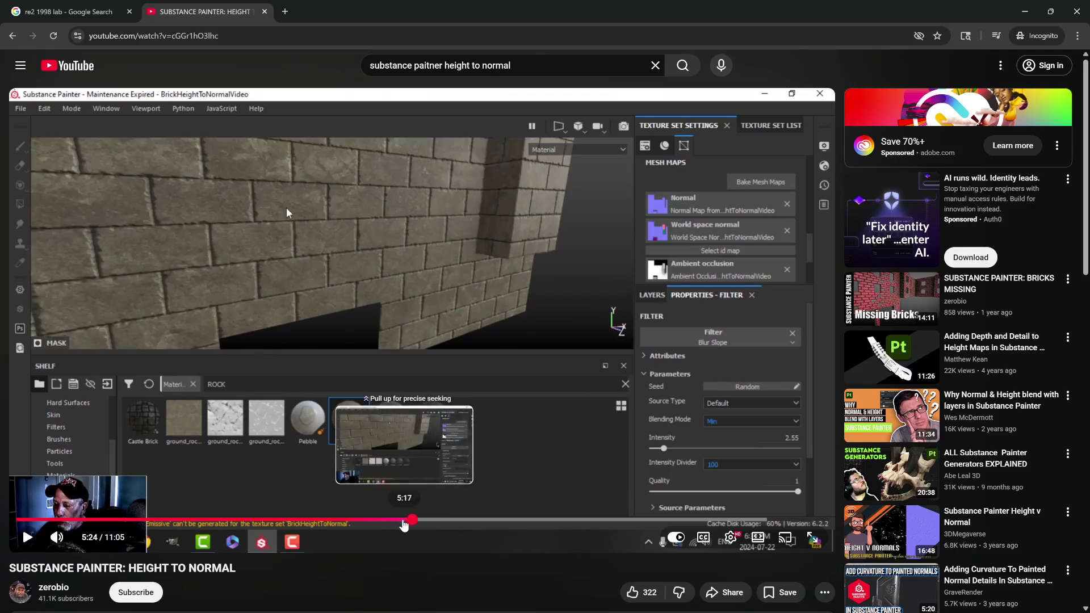
left_click(385, 521)
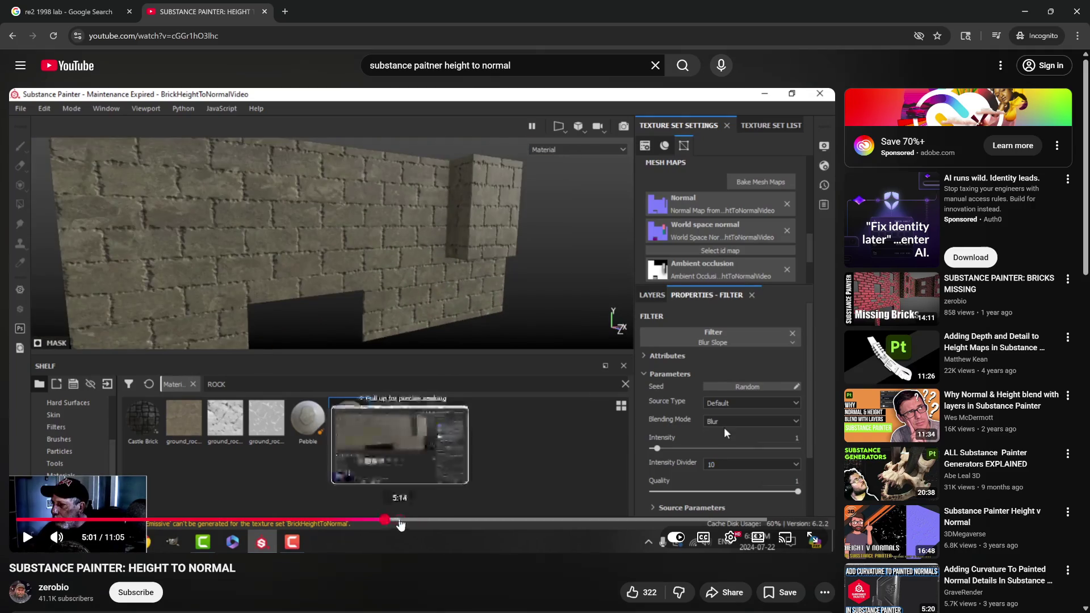
left_click(400, 521)
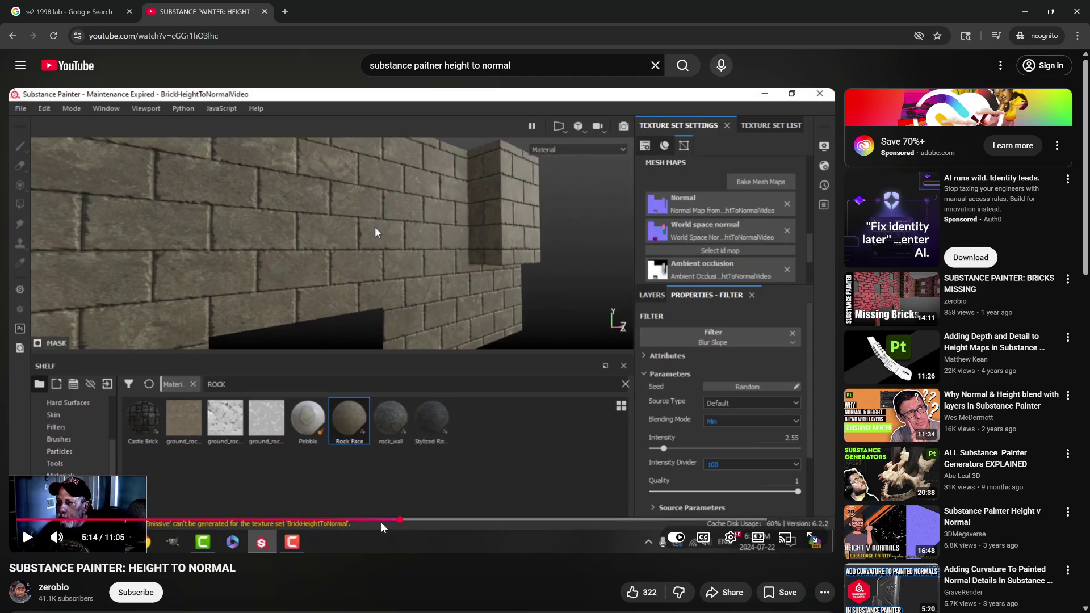
Restart the tutorial from about 4:46, just before the filter is added to the bricks
left_click(366, 525)
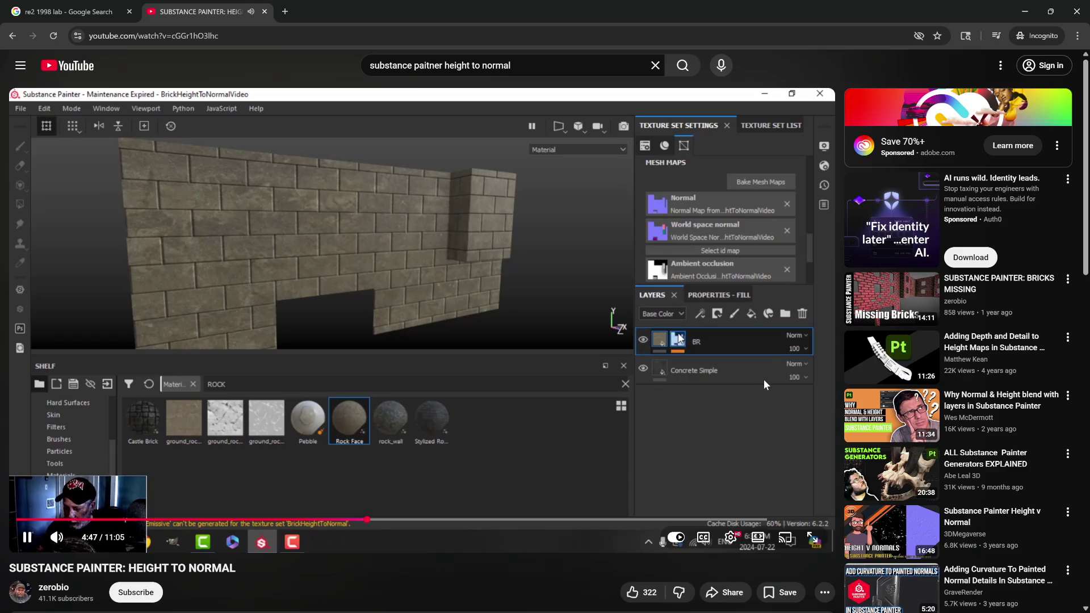
Watch the tutorial add Blur Slope above the Tile Generator, pausing on its filter list and settings
left_click_drag(420, 306, 467, 294)
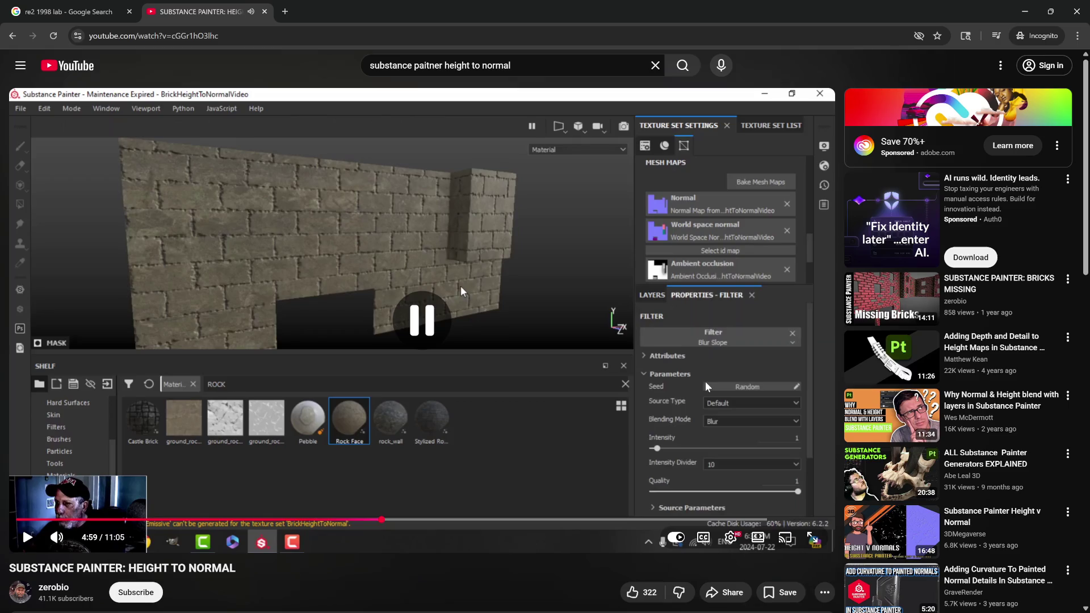
key("Left")
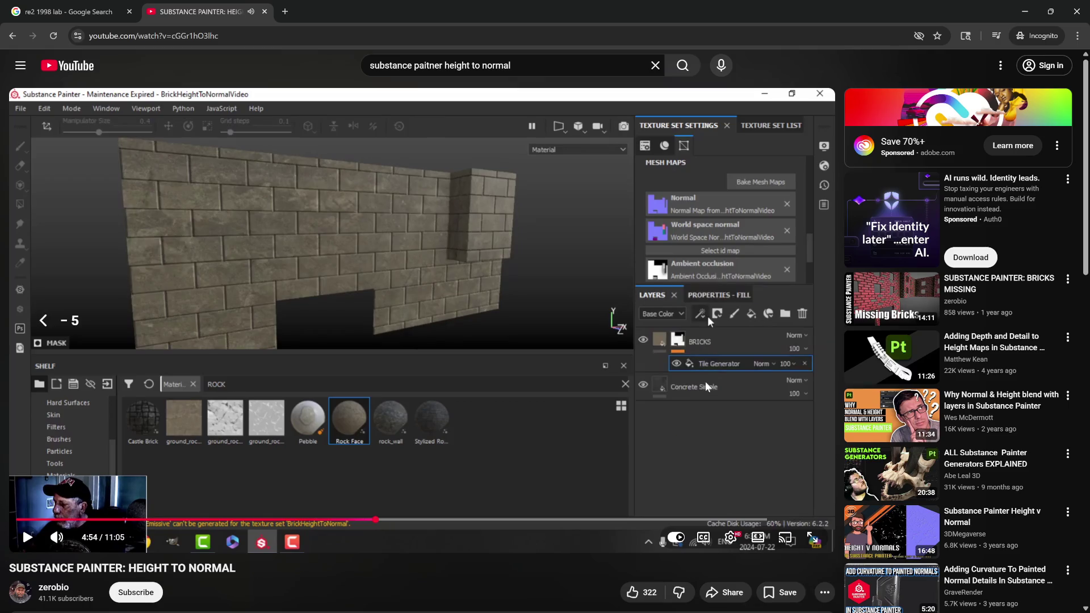
left_click(706, 381)
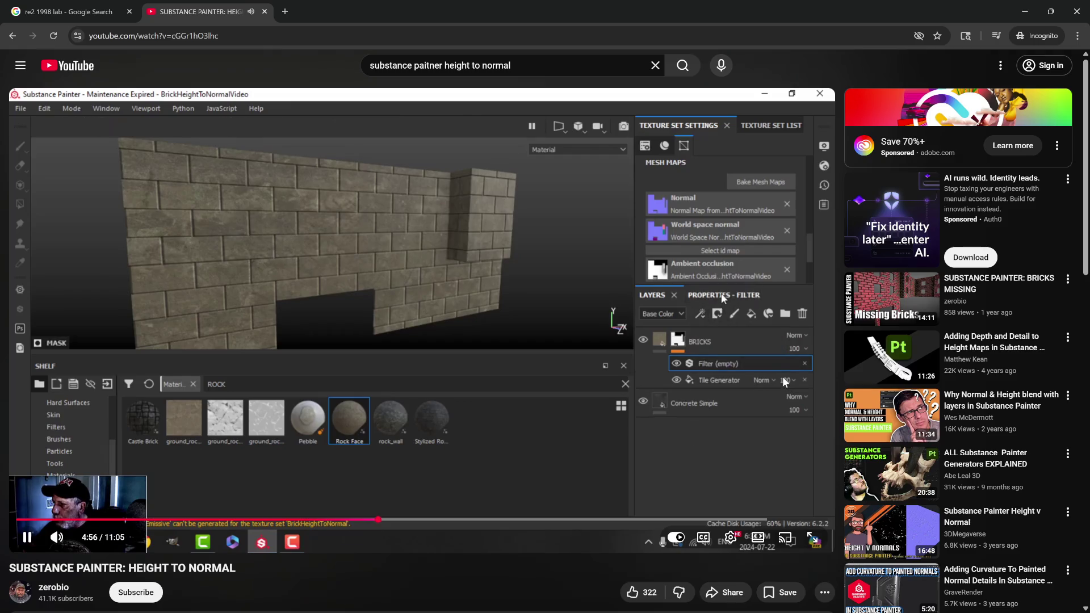
left_click(784, 379)
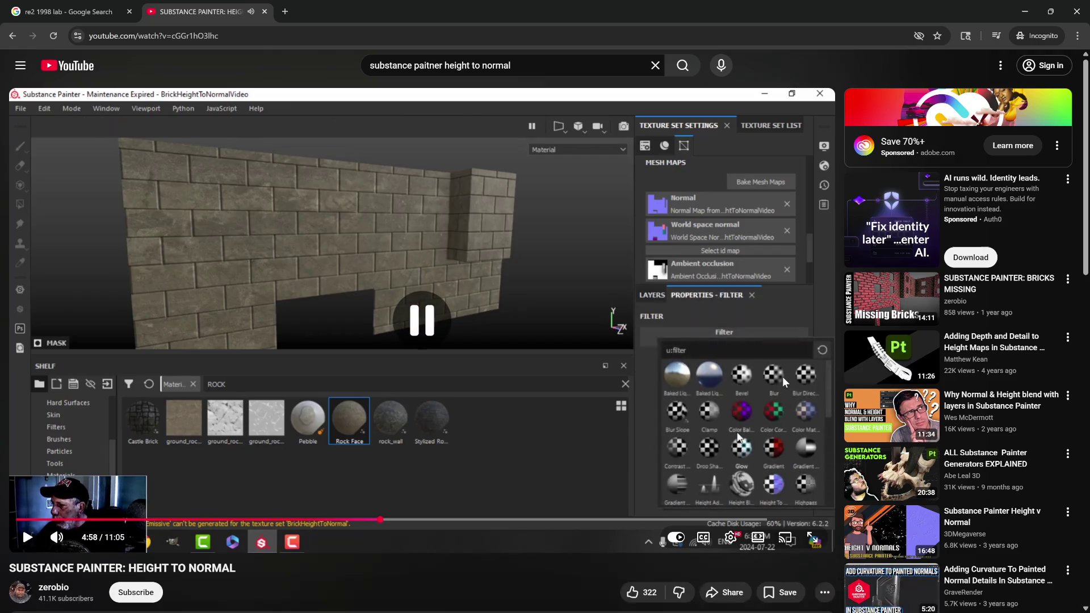
left_click(768, 328)
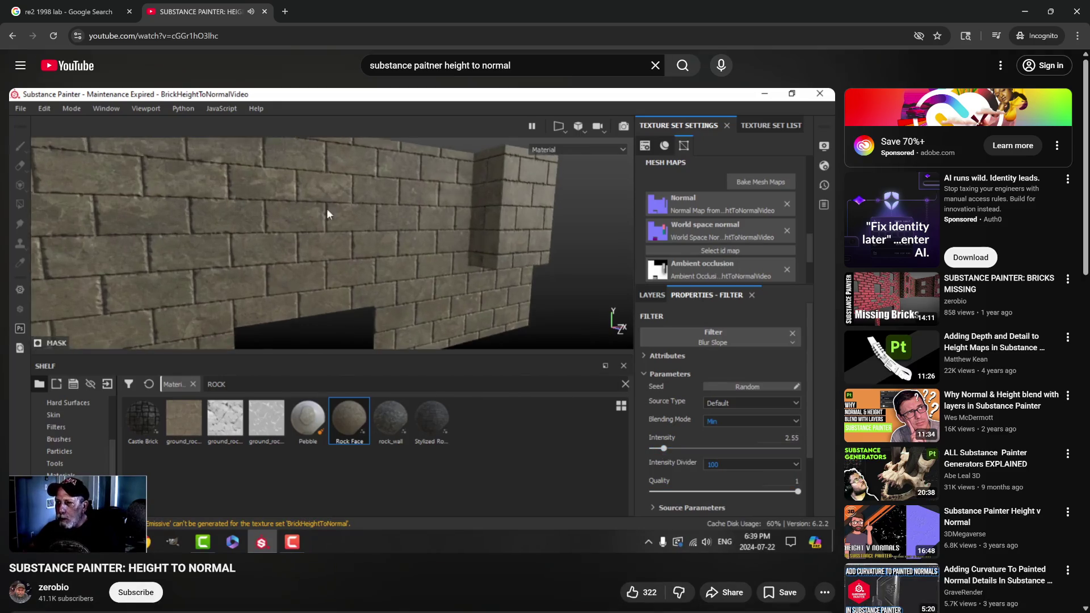
left_click(347, 243)
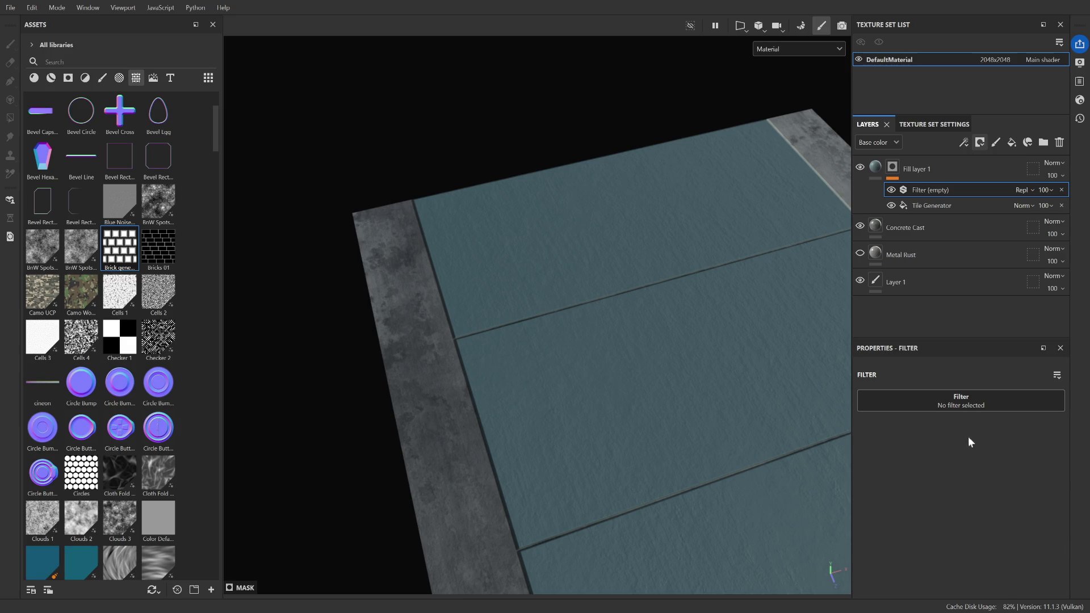
Configure the mask's Blur Slope filter with Intensity Divider 10 and Intensity 0.11
scroll(698, 345, "up", 5)
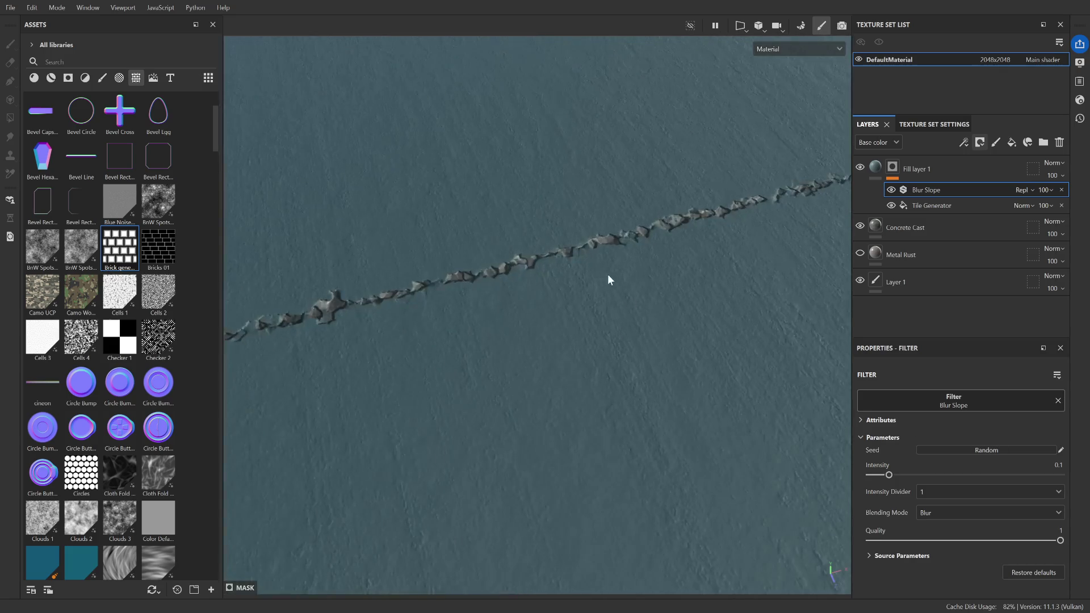
scroll(606, 279, "down", 2)
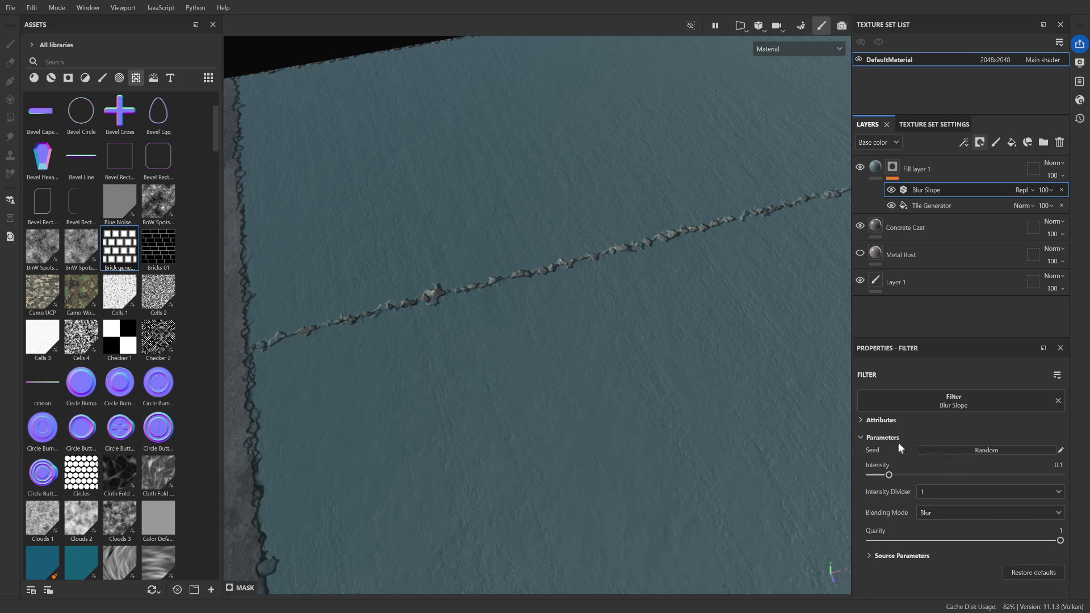
left_click(950, 496)
left_click(939, 519)
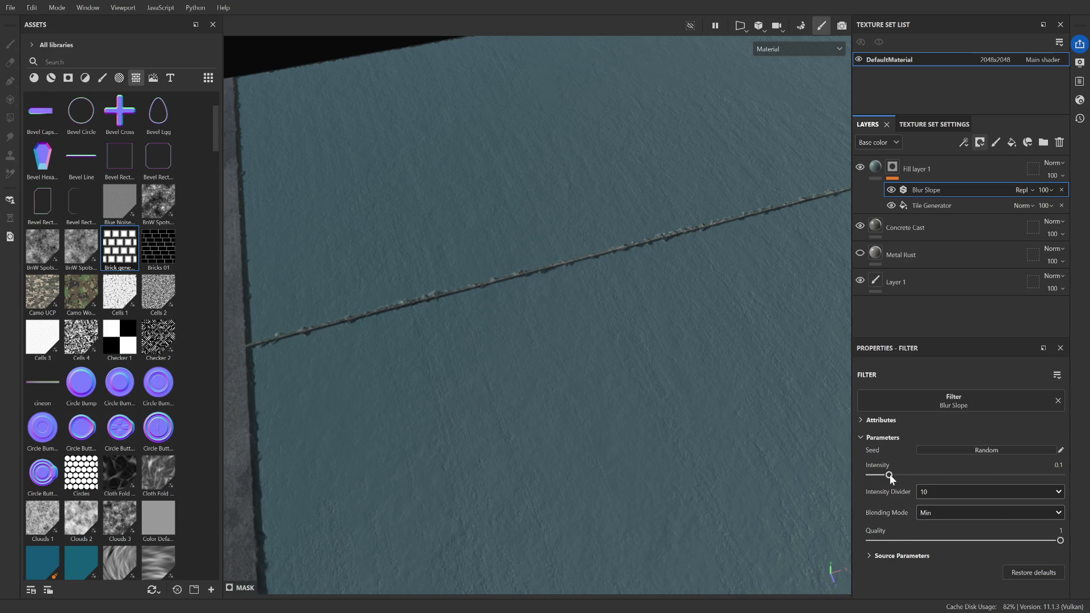
left_click_drag(889, 476, 891, 476)
right_click_drag(477, 309, 533, 268, "alt")
left_click_drag(533, 267, 679, 287, "alt")
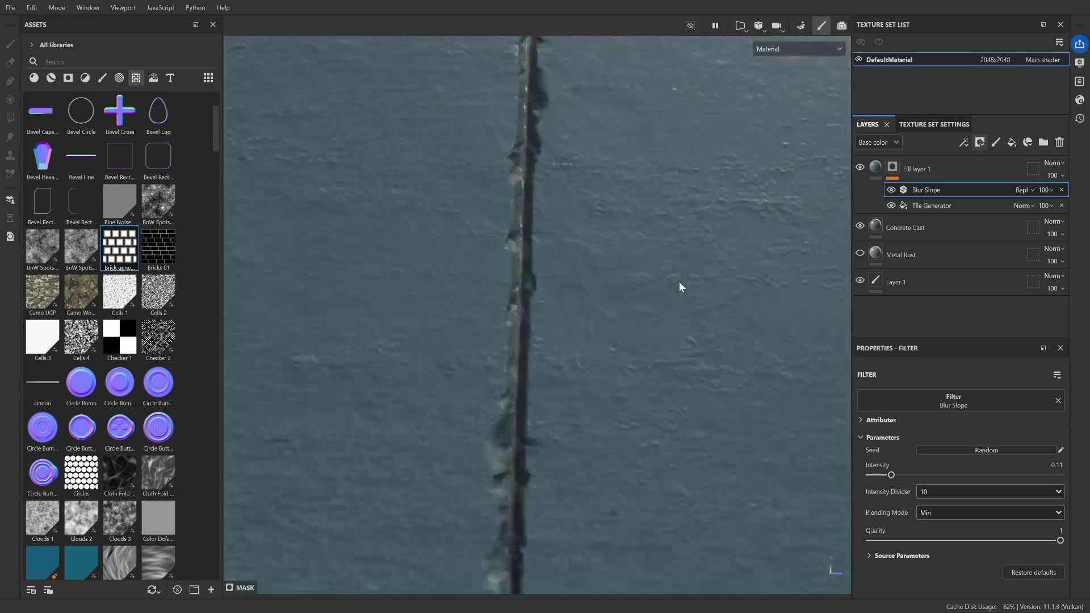
left_click(882, 209)
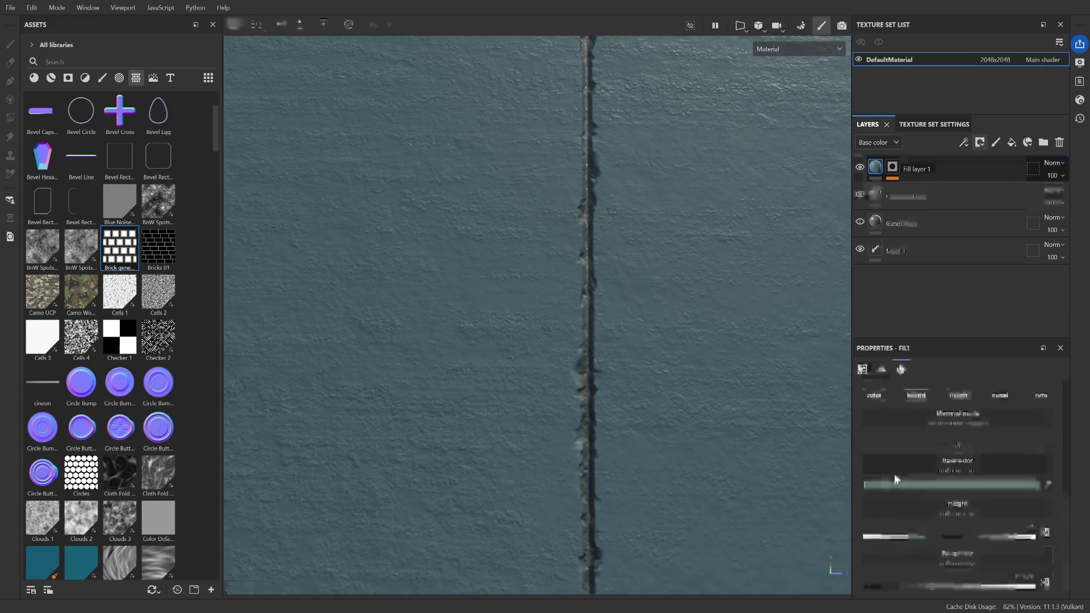
Search the material assets for marble
left_click(51, 79)
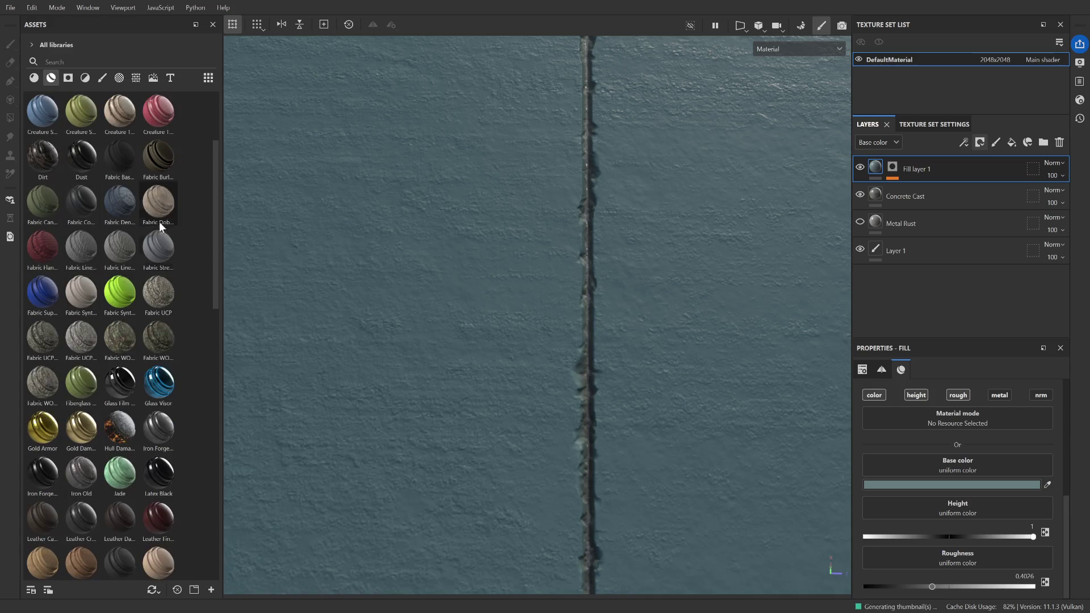
left_click(75, 62)
type("con")
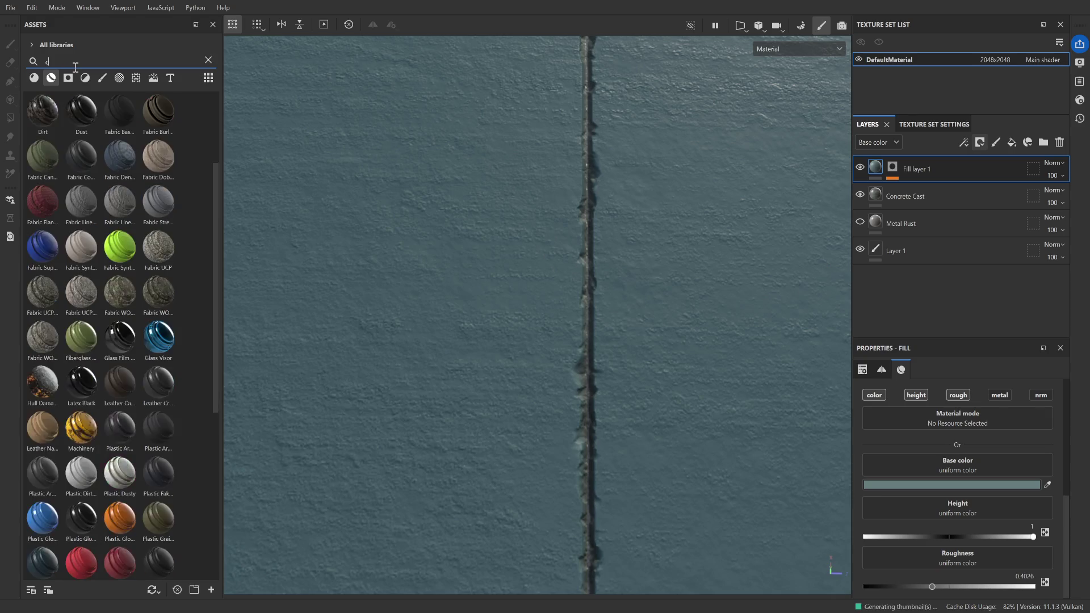
key("BackSpace")
key("BackSpace")
key("BackSpace")
type("malbl")
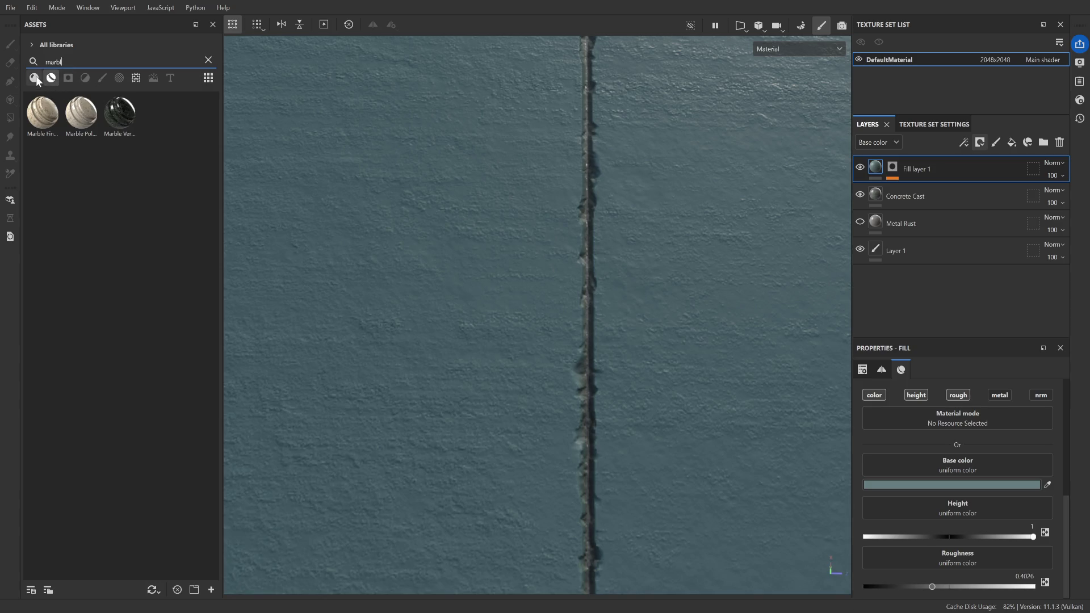
left_click(34, 78)
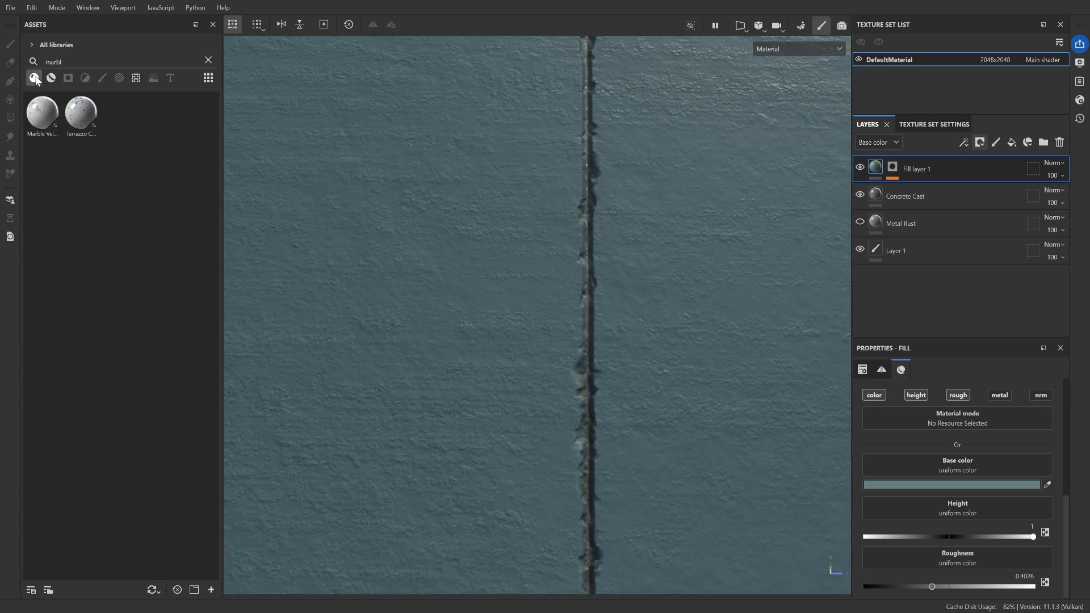
Apply Marble Veined as Fill layer 1's base colour, giving white marble tiles
mouse_move(51, 116)
left_mouse_down()
mouse_move(1053, 486)
mouse_move(937, 484)
mouse_move(942, 475)
left_mouse_up()
mouse_move(653, 358)
left_mouse_down("alt")
mouse_move(666, 350)
mouse_move(621, 316)
mouse_move(508, 322)
left_mouse_up("alt")
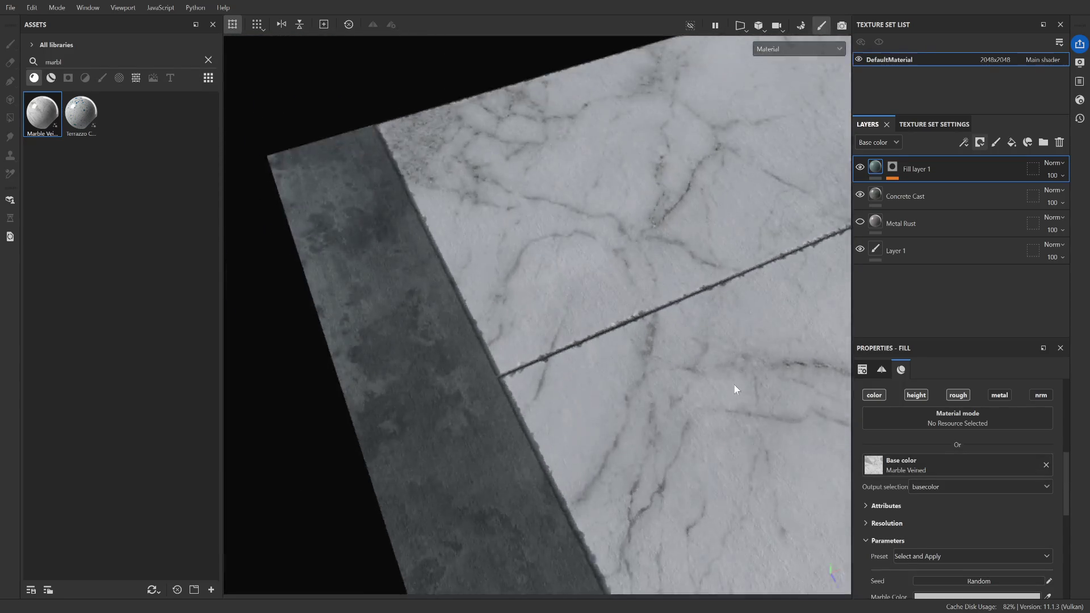
left_click_drag(739, 390, 466, 303, "alt")
mouse_move(466, 304)
right_mouse_down("alt")
mouse_move(653, 377)
mouse_move(672, 397)
mouse_move(531, 300)
right_mouse_up("alt")
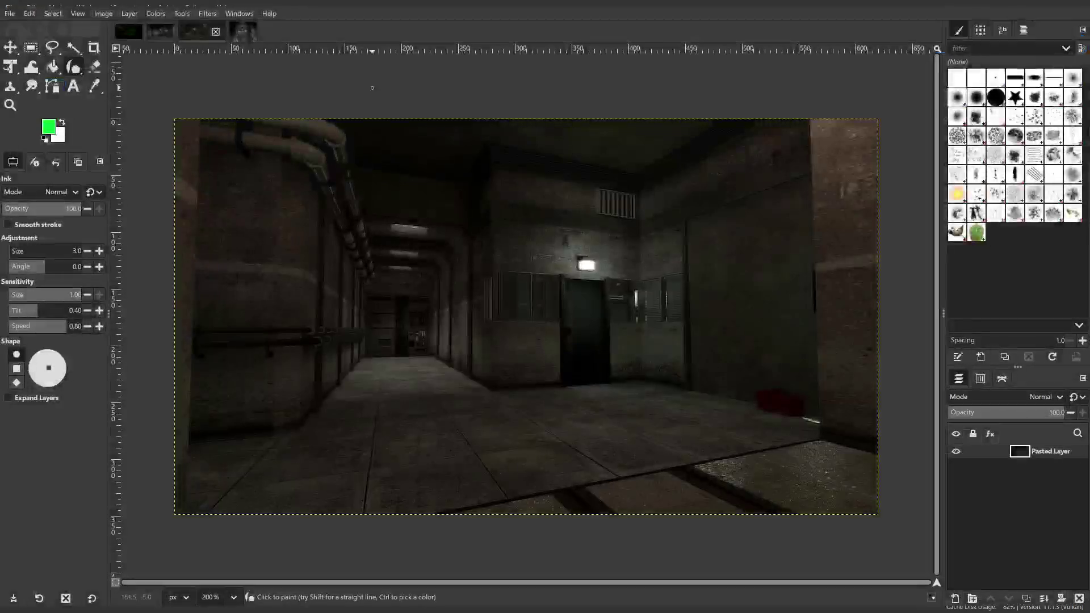
Look over the EAST AREA reference screenshot of the tiled door room
scroll(564, 455, "down", 4, "ctrl+alt")
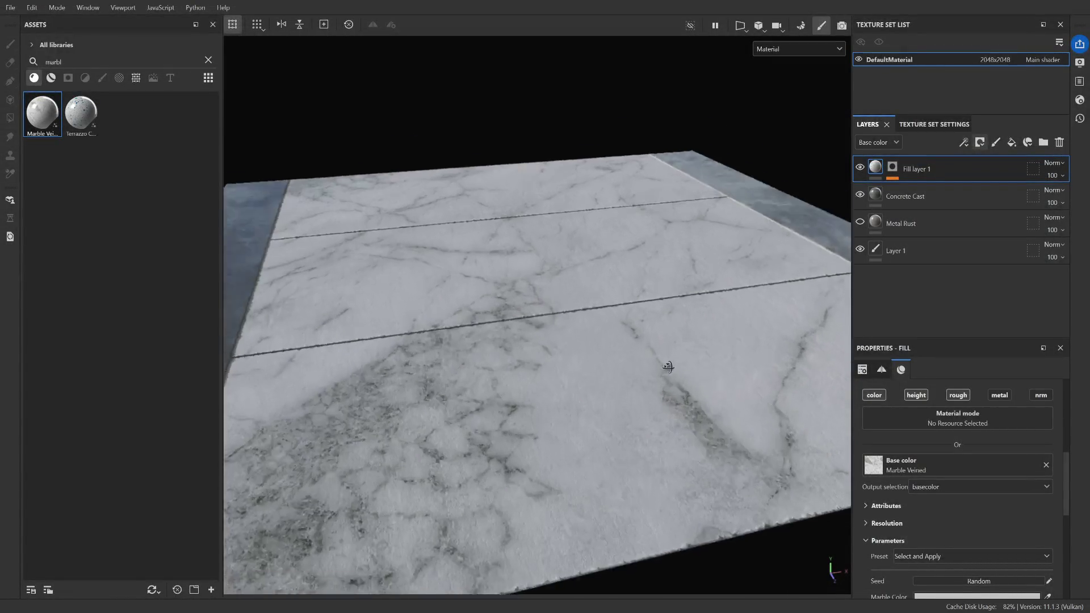
Lower the view over the marble floor to inspect the tiles
left_click_drag(701, 333, 692, 380, "alt")
scroll(694, 382, "down", 3)
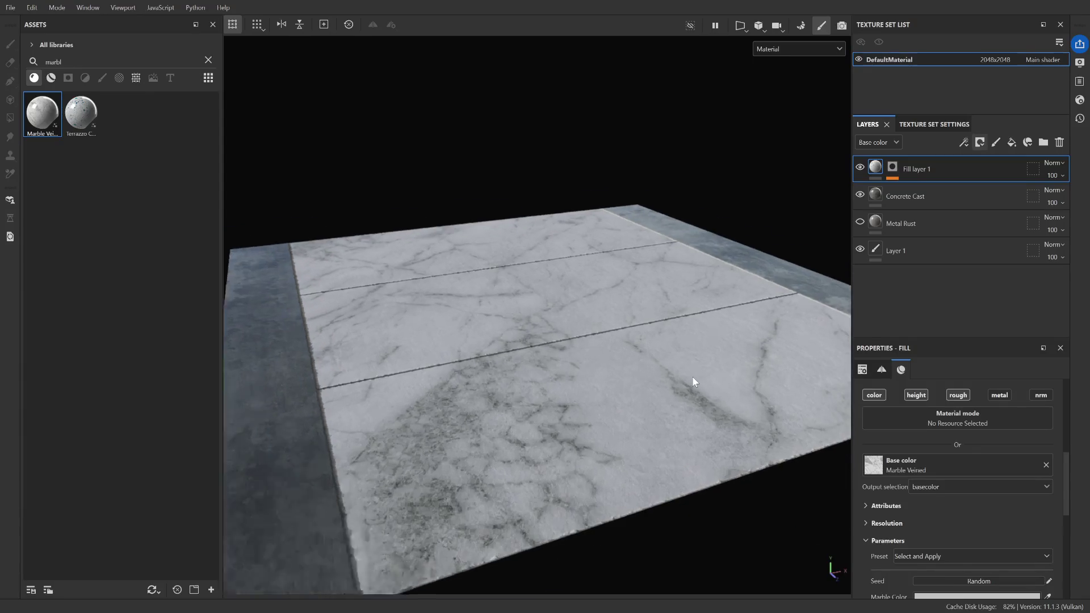
scroll(694, 382, "up", 3)
scroll(931, 487, "down", 1)
scroll(613, 421, "down", 3)
scroll(587, 443, "up", 3)
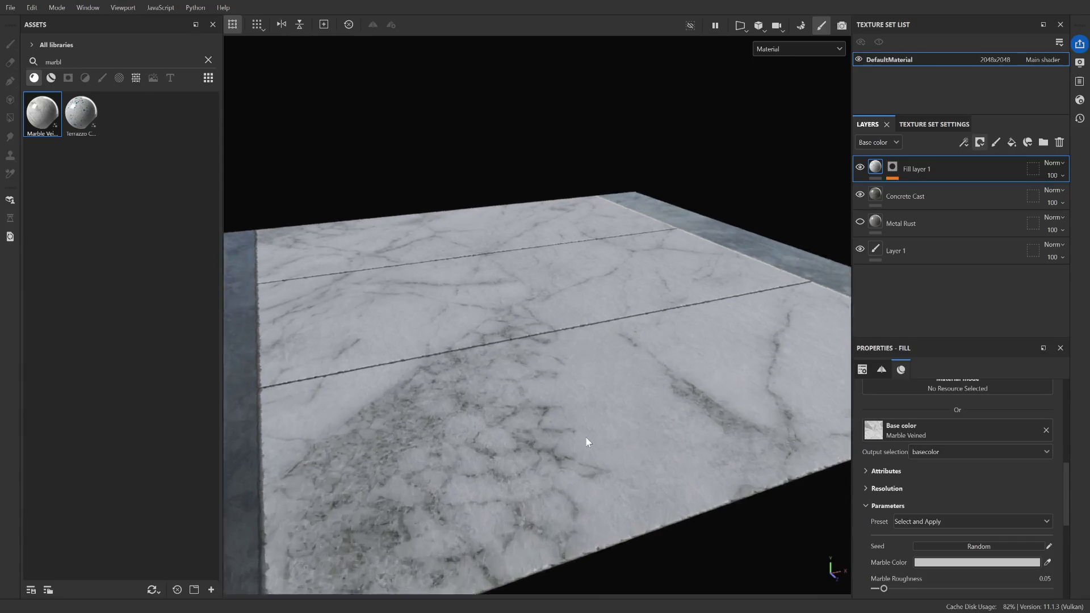
Show marble Smart Materials and try Marble Polished on the fill layer
left_click(51, 78)
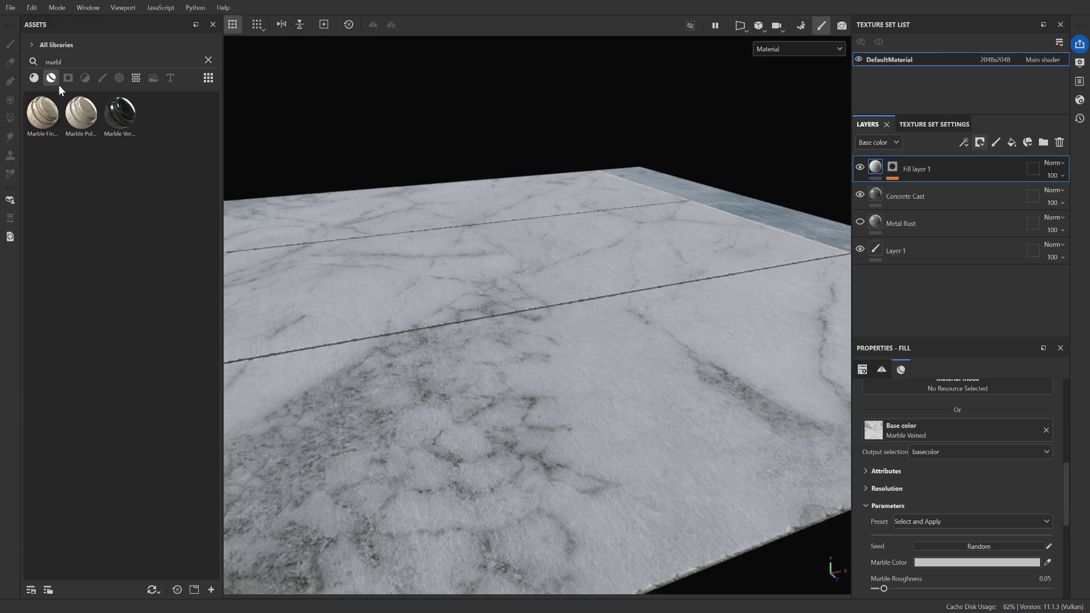
mouse_move(86, 124)
left_mouse_down()
mouse_move(760, 420)
mouse_move(880, 455)
mouse_move(887, 426)
mouse_move(419, 210)
mouse_move(71, 193)
left_mouse_up()
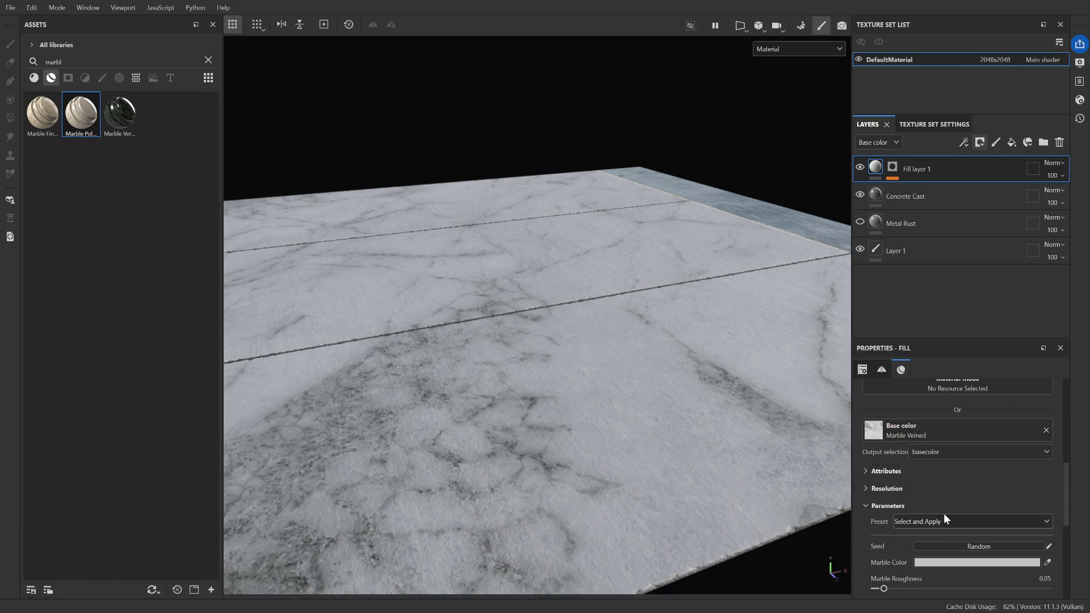
scroll(946, 514, "up", 5)
scroll(945, 514, "down", 10)
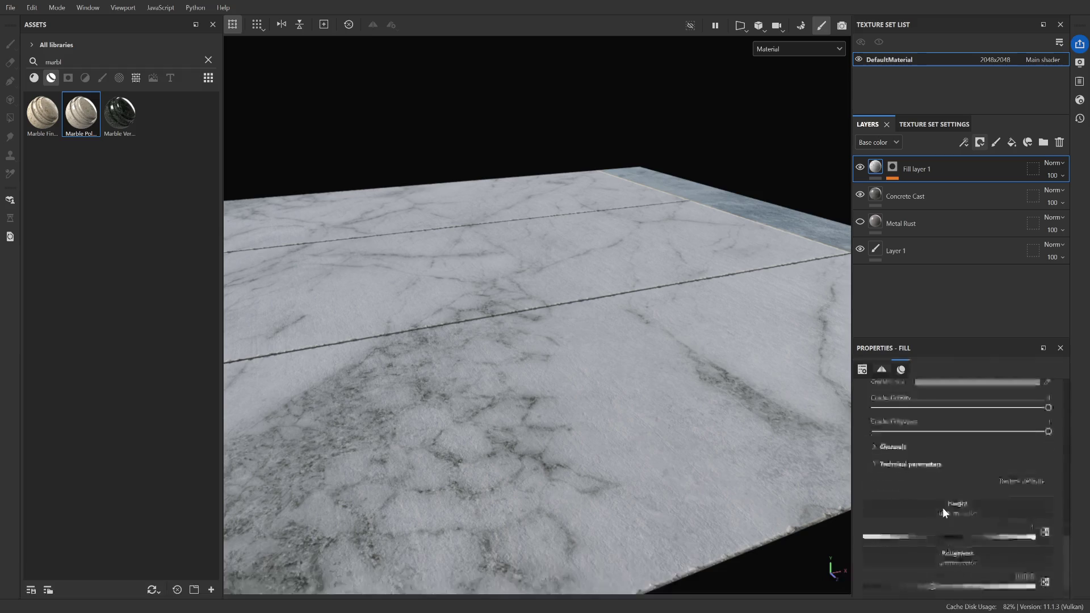
scroll(975, 498, "up", 4)
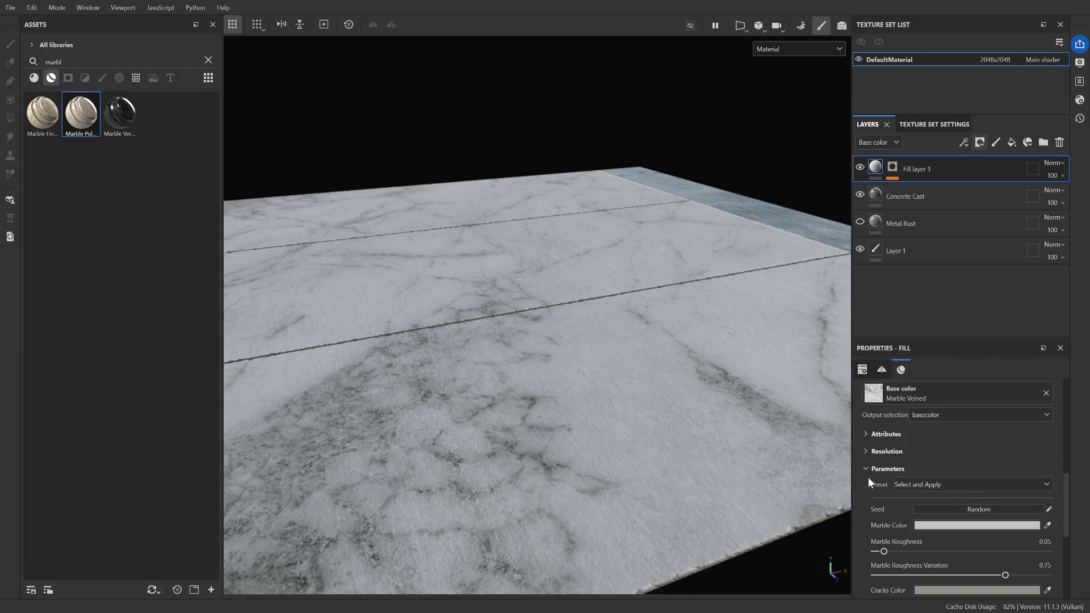
scroll(873, 479, "up", 2)
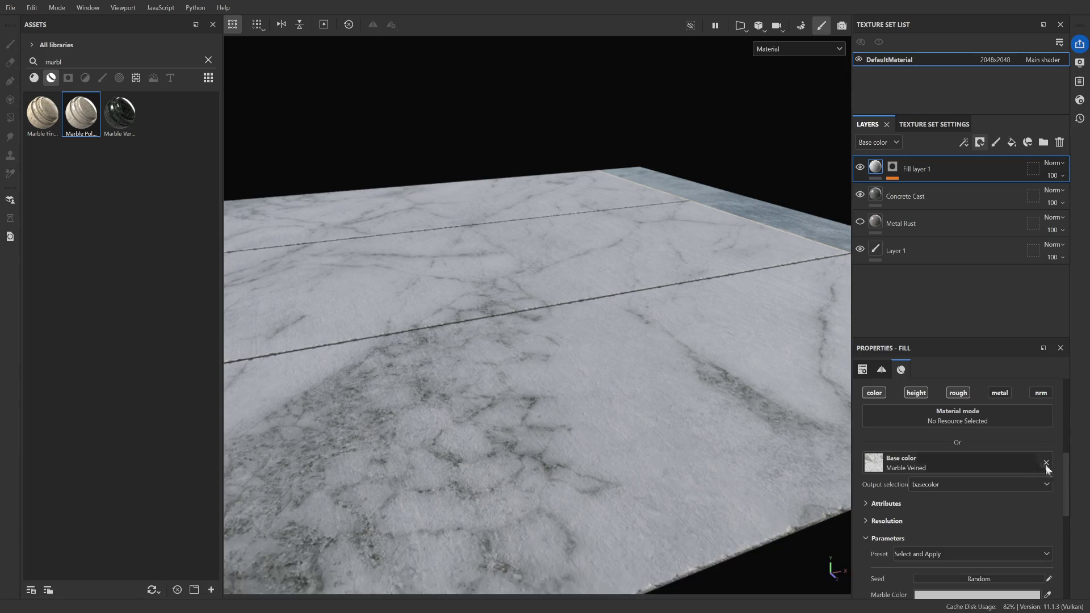
Replace the base colour resource with the Marble Veined material
left_click(1047, 464)
mouse_move(85, 116)
left_mouse_down()
mouse_move(942, 477)
mouse_move(975, 462)
left_mouse_up()
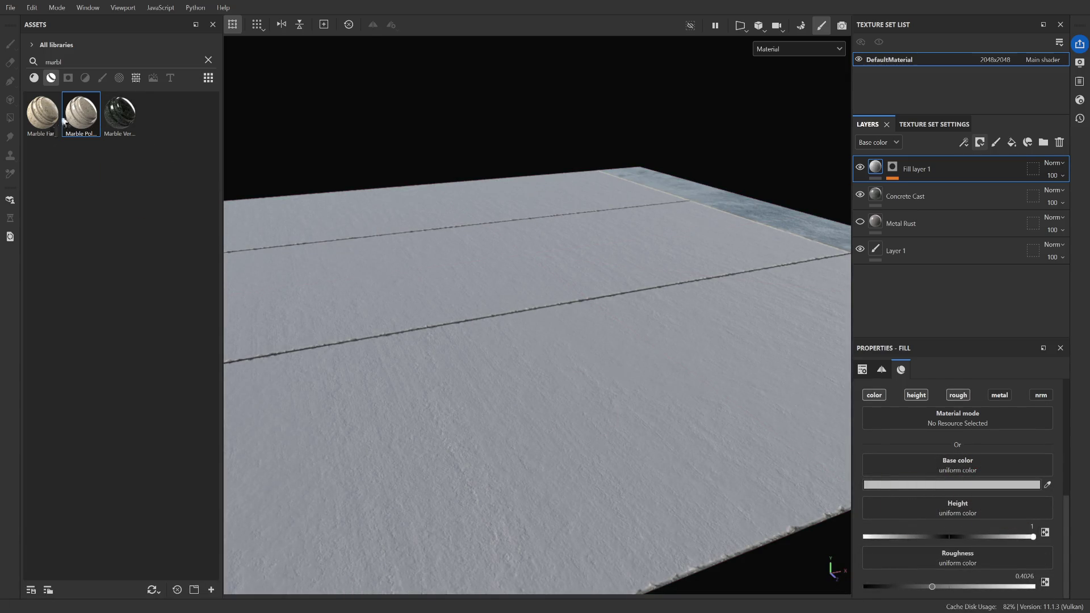
mouse_move(119, 113)
left_mouse_down()
mouse_move(251, 253)
mouse_move(935, 446)
mouse_move(881, 455)
left_mouse_up()
mouse_move(43, 113)
left_mouse_down()
mouse_move(881, 455)
mouse_move(916, 455)
left_mouse_up()
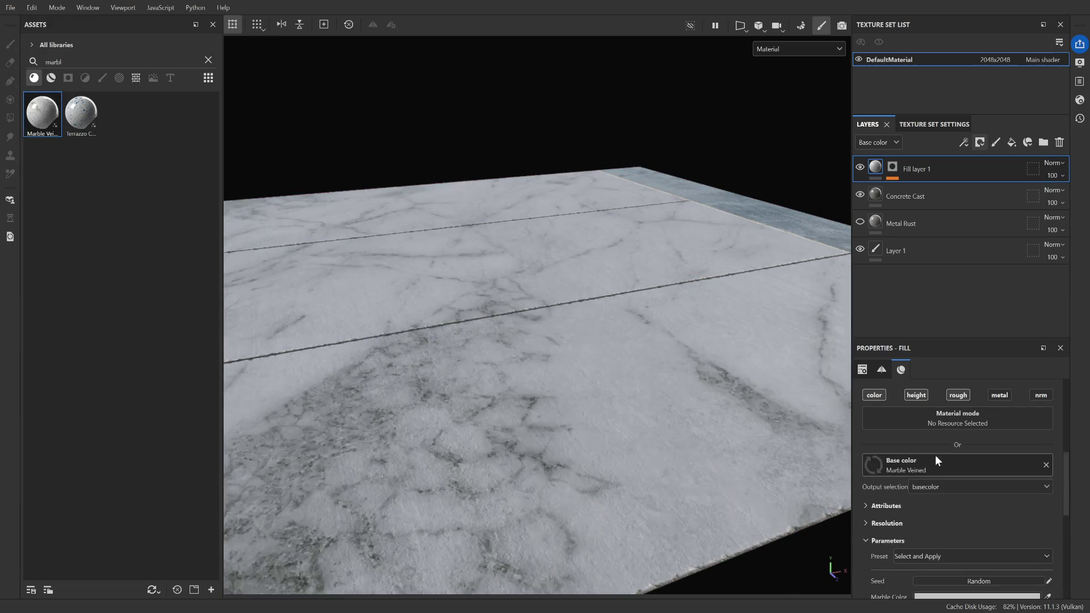
scroll(945, 506, "down", 3)
Darken the Marble Color to grey so the tiles look like weathered grey marble
mouse_move(968, 496)
left_mouse_down()
mouse_move(896, 391)
mouse_move(826, 367)
mouse_move(811, 380)
left_mouse_up()
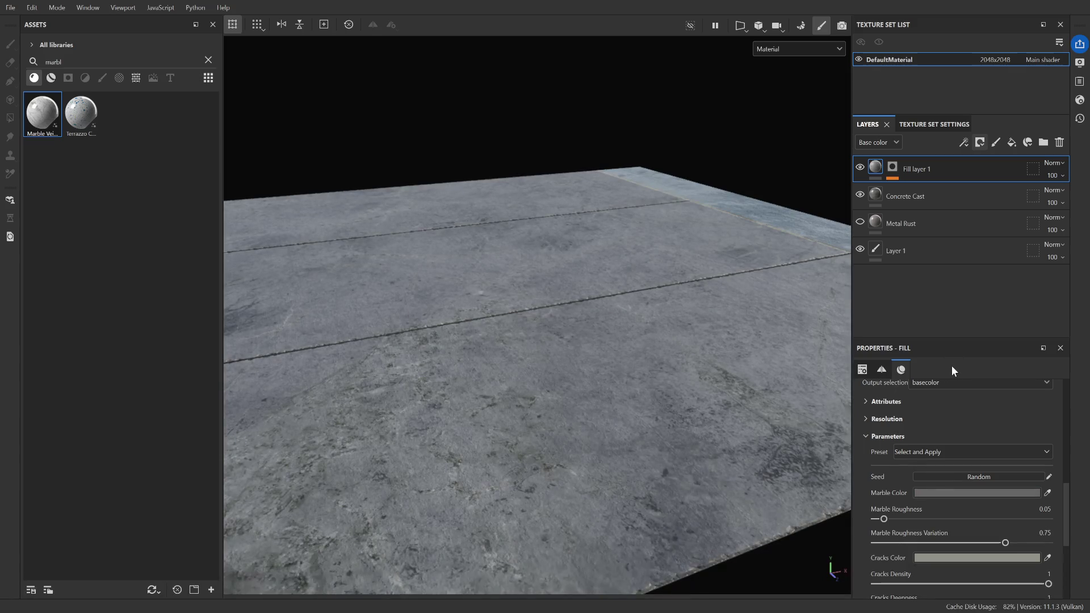
mouse_move(827, 363)
left_mouse_down("alt")
mouse_move(720, 375)
mouse_move(670, 500)
mouse_move(667, 379)
left_mouse_up("alt")
scroll(668, 379, "up", 3)
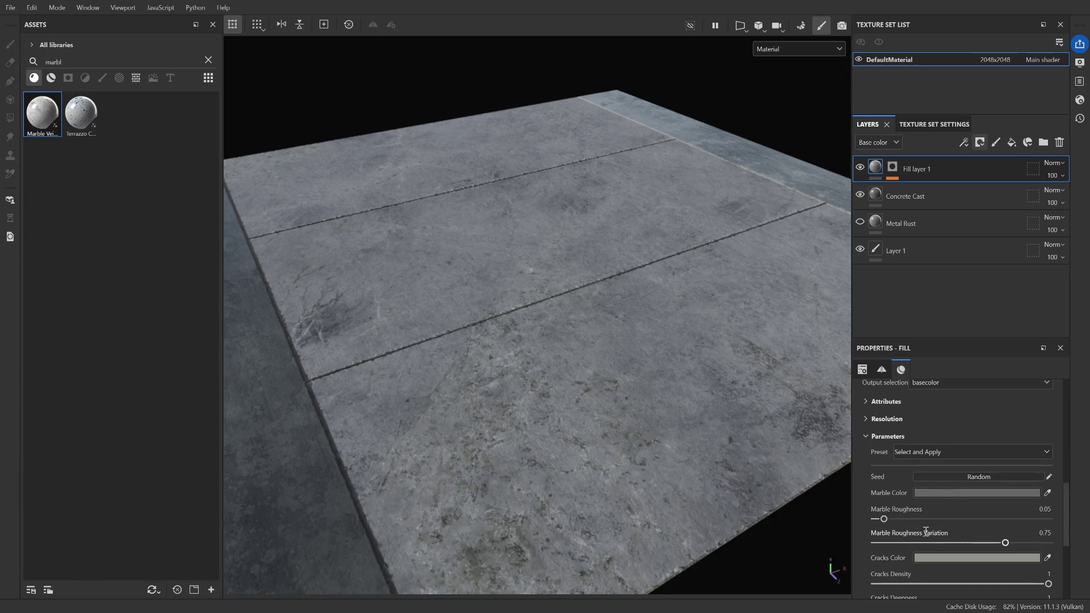
Raise Marble Roughness through 0.14 and 0.15 up to 0.45, then zoom in on the slab
left_click_drag(884, 520, 900, 521)
mouse_move(899, 520)
left_mouse_down()
mouse_move(979, 520)
mouse_move(954, 519)
left_mouse_up()
mouse_move(643, 451)
left_mouse_down("alt")
mouse_move(609, 361)
mouse_move(613, 400)
left_mouse_up("alt")
scroll(631, 420, "up", 3)
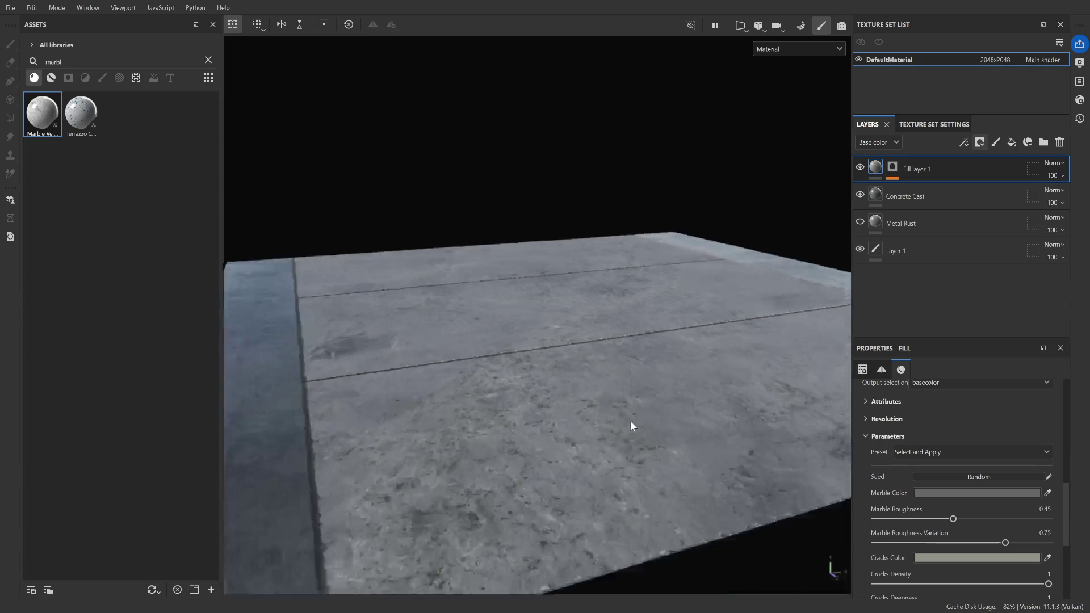
scroll(596, 430, "up", 5)
left_click_drag(585, 428, 623, 462, "alt")
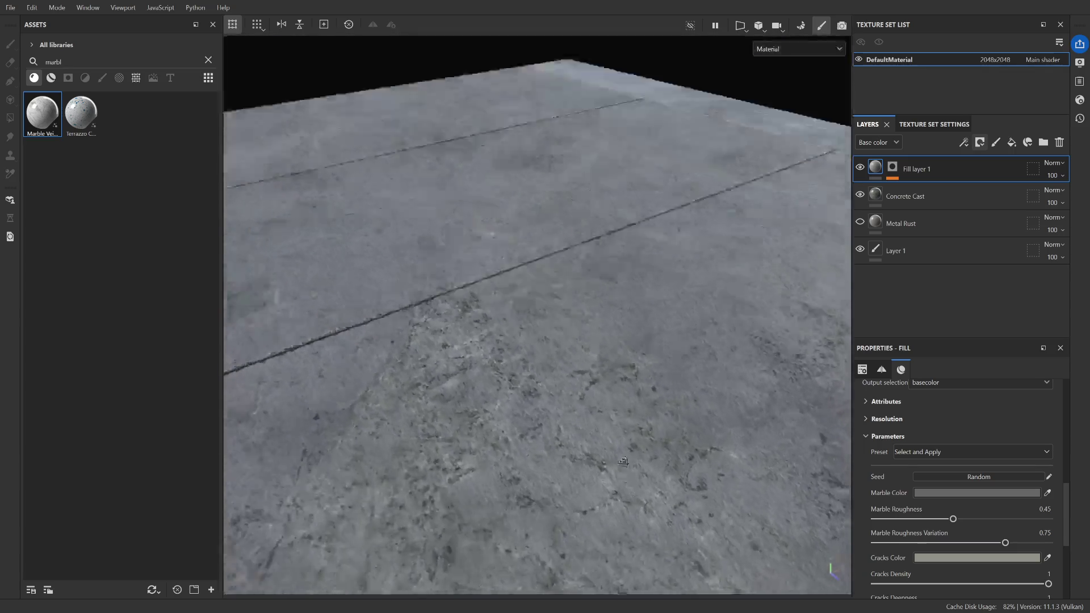
scroll(631, 448, "down", 5)
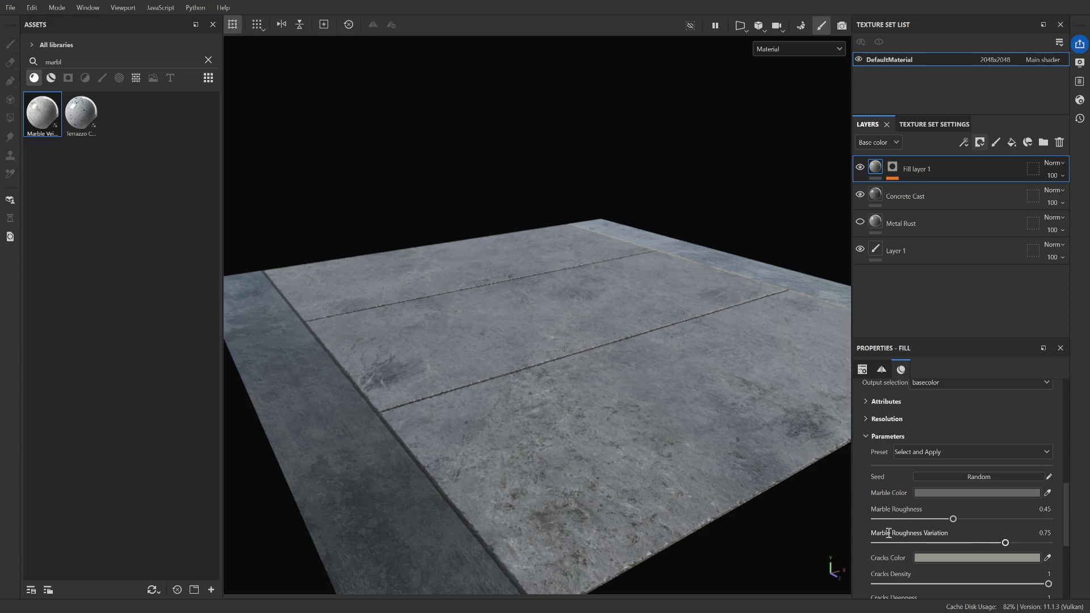
scroll(920, 525, "down", 3)
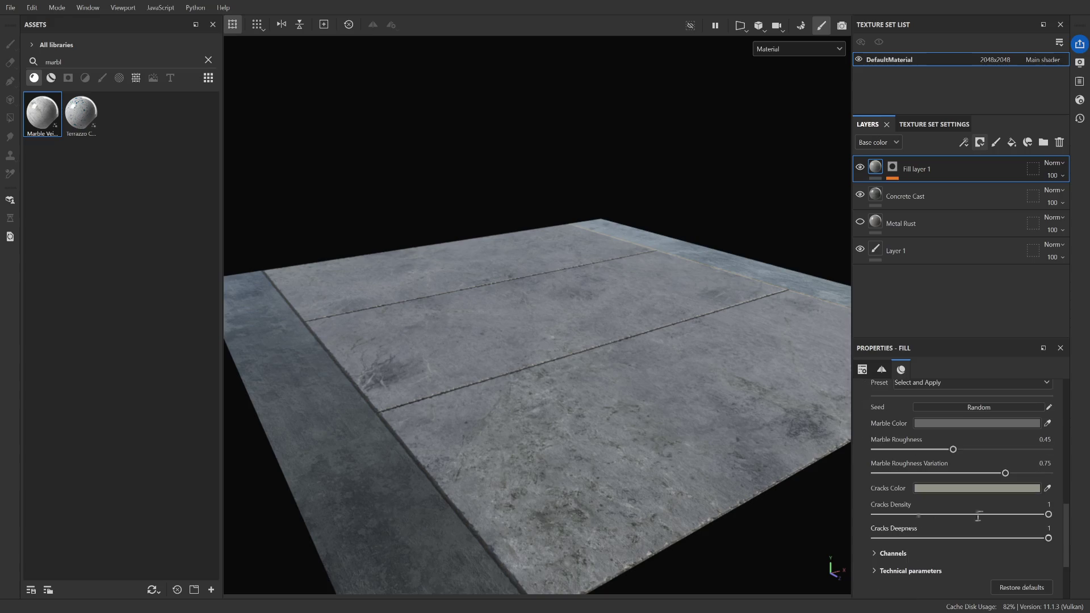
Settle Marble Roughness at 0.36 after briefly dropping it to about 0.03
scroll(960, 517, "up", 9)
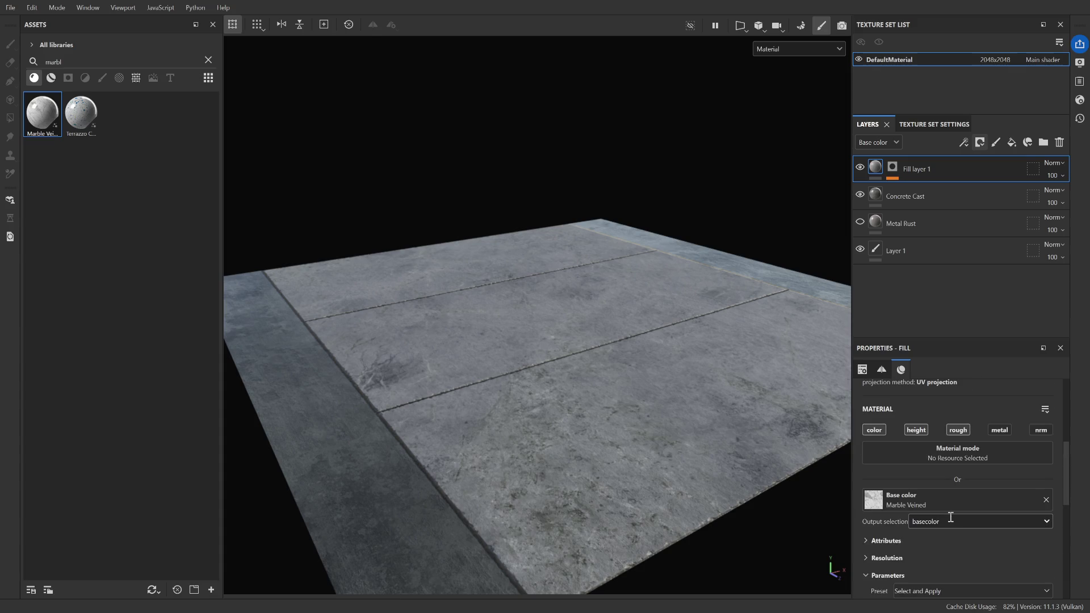
scroll(951, 518, "up", 2)
scroll(926, 514, "down", 2)
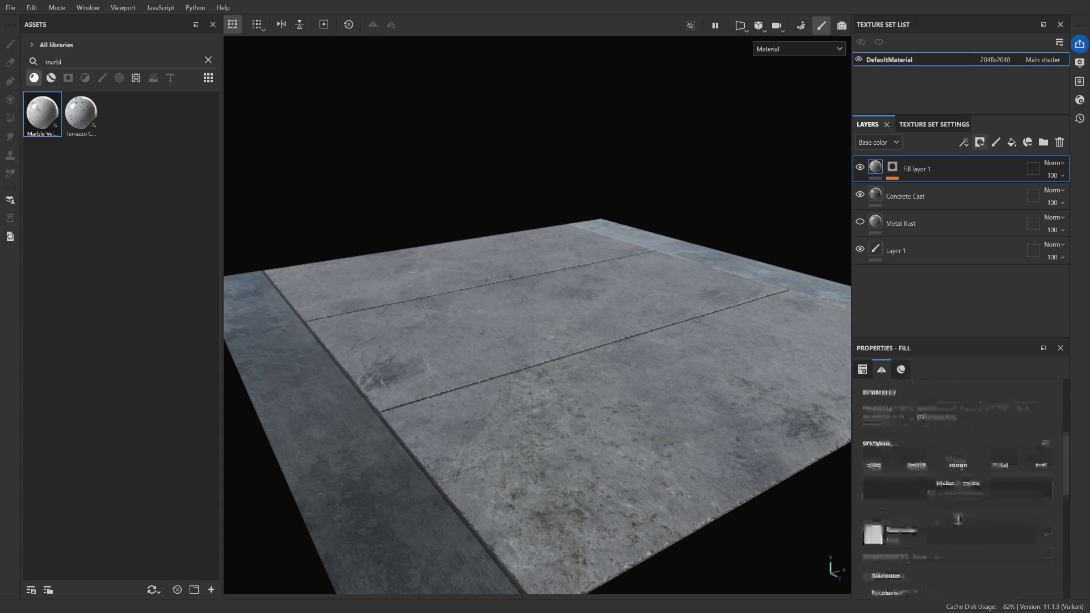
scroll(923, 504, "down", 4)
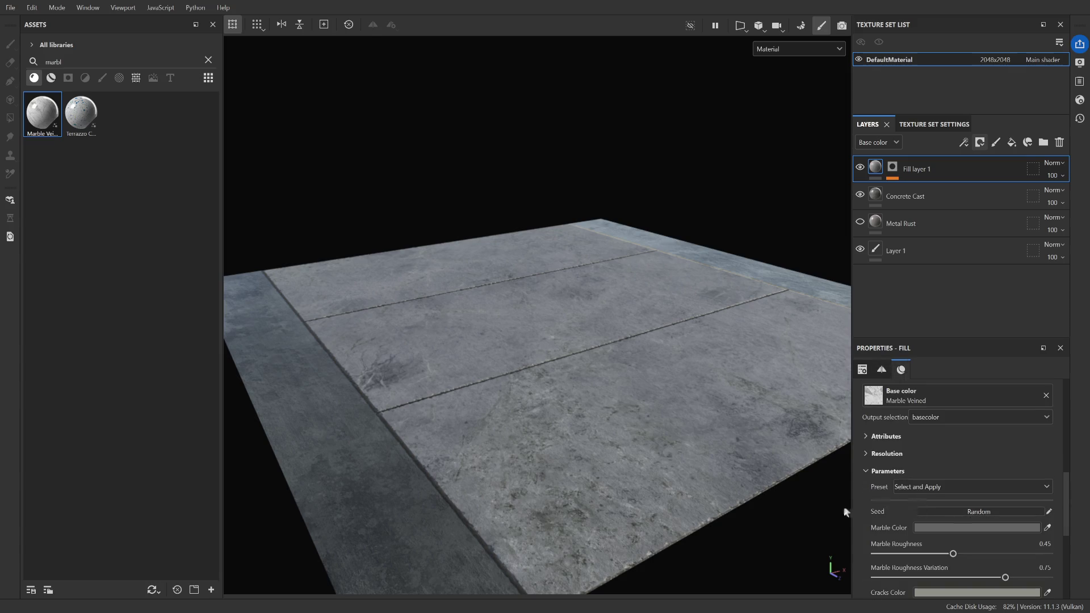
scroll(903, 518, "down", 2)
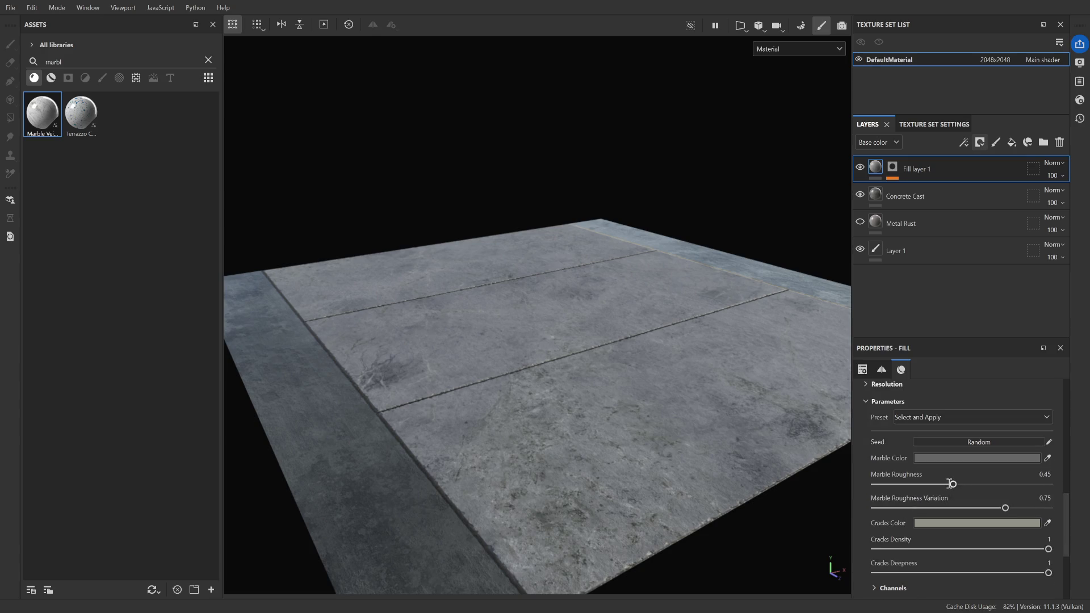
mouse_move(953, 484)
left_mouse_down()
mouse_move(1049, 485)
mouse_move(879, 474)
mouse_move(952, 485)
mouse_move(937, 485)
left_mouse_up()
mouse_move(733, 454)
left_mouse_down("alt")
mouse_move(617, 363)
mouse_move(642, 422)
mouse_move(640, 414)
left_mouse_up("alt")
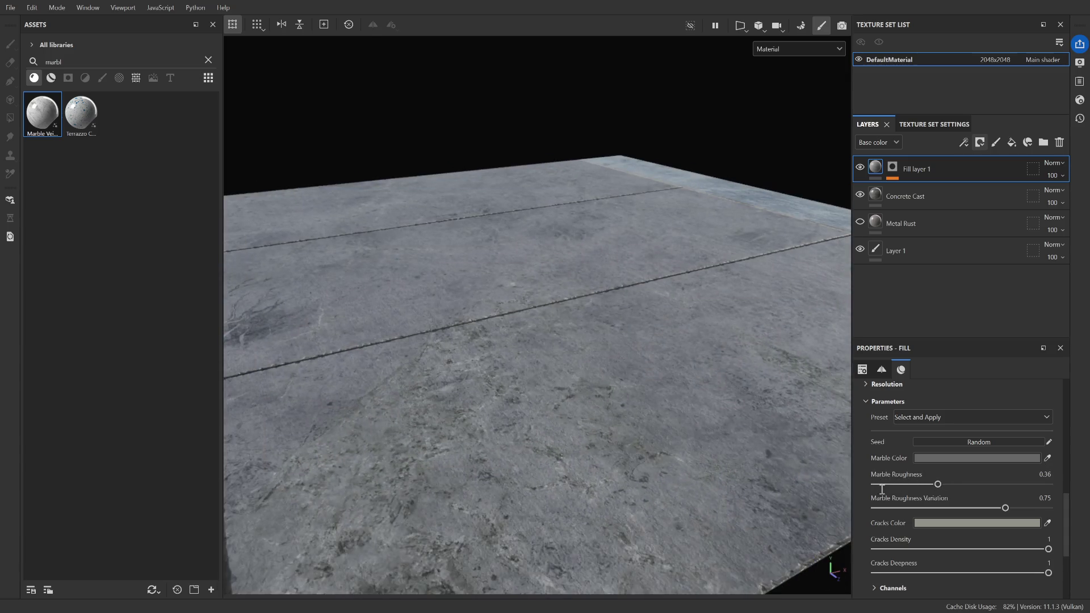
scroll(884, 490, "down", 1)
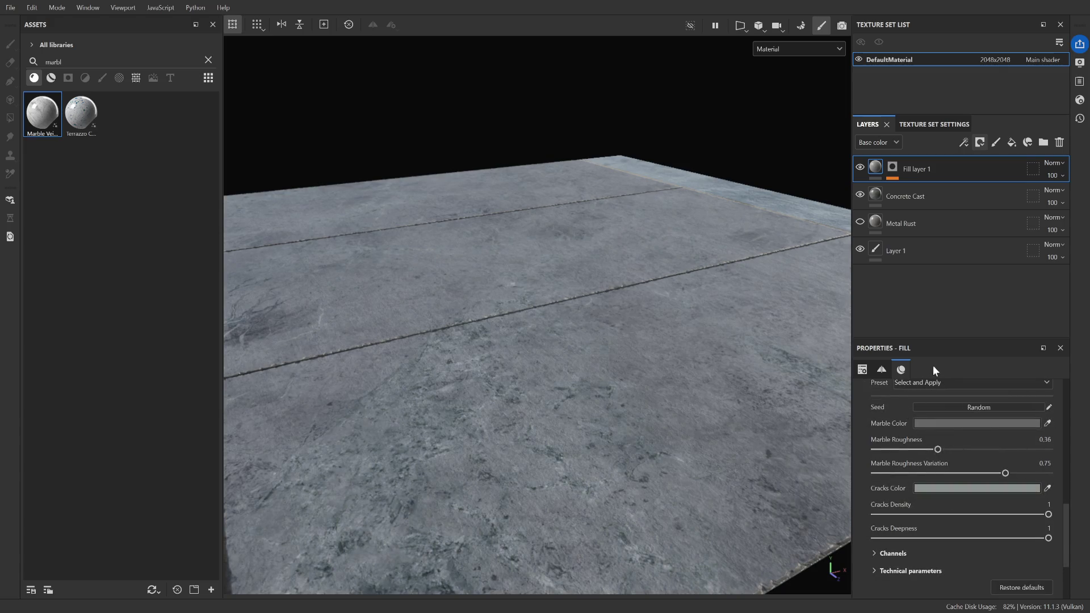
Lower the marble Cracks Density to 0.83 and Cracks Deepness to 0.75
mouse_move(801, 380)
left_mouse_down("alt")
mouse_move(656, 384)
mouse_move(609, 430)
left_mouse_up("alt")
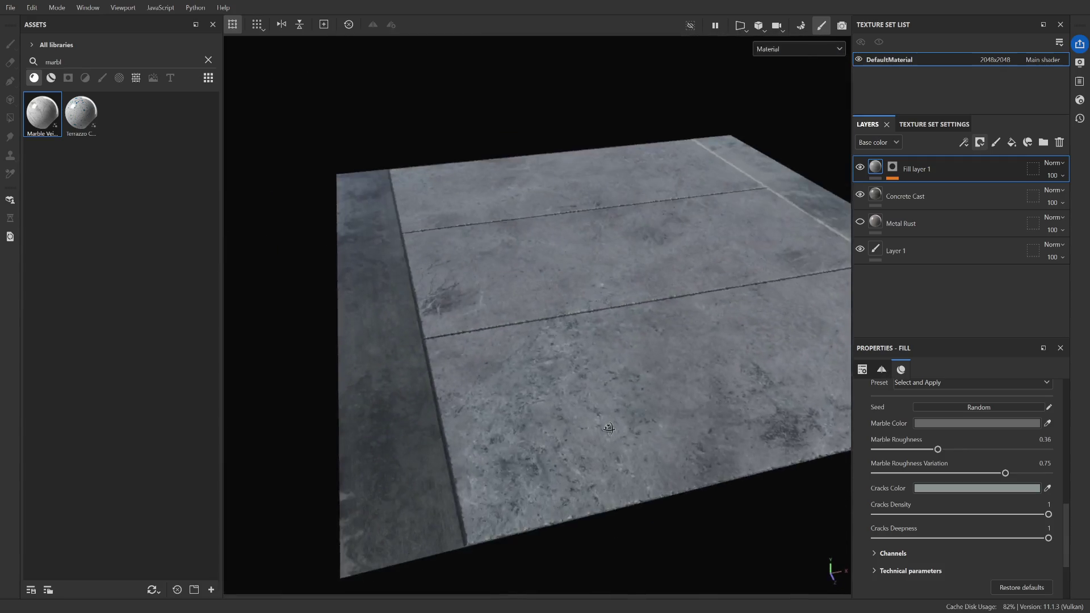
middle_click_drag(535, 403, 535, 436)
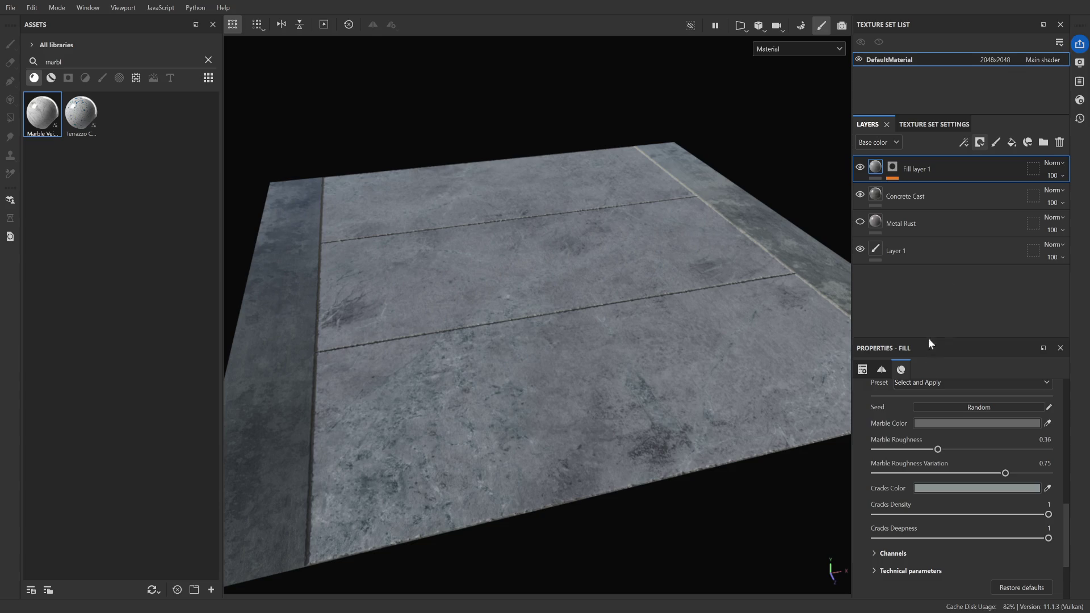
mouse_move(994, 514)
left_mouse_down()
mouse_move(916, 505)
mouse_move(1050, 503)
mouse_move(965, 509)
mouse_move(1011, 508)
mouse_move(1042, 538)
mouse_move(968, 537)
mouse_move(1006, 536)
left_mouse_up()
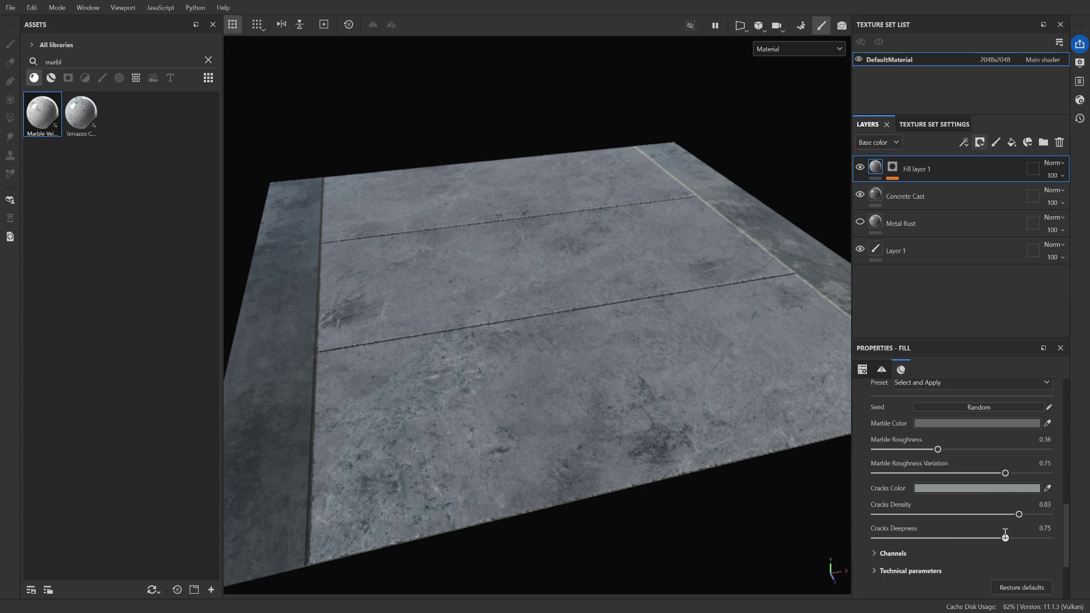
scroll(627, 418, "down", 5)
Reframe the tiled floor and bring up Fill layer 1's mask effects
mouse_move(626, 422)
left_mouse_down("alt")
mouse_move(725, 465)
mouse_move(553, 397)
mouse_move(584, 384)
left_mouse_up("alt")
scroll(553, 396, "up", 8)
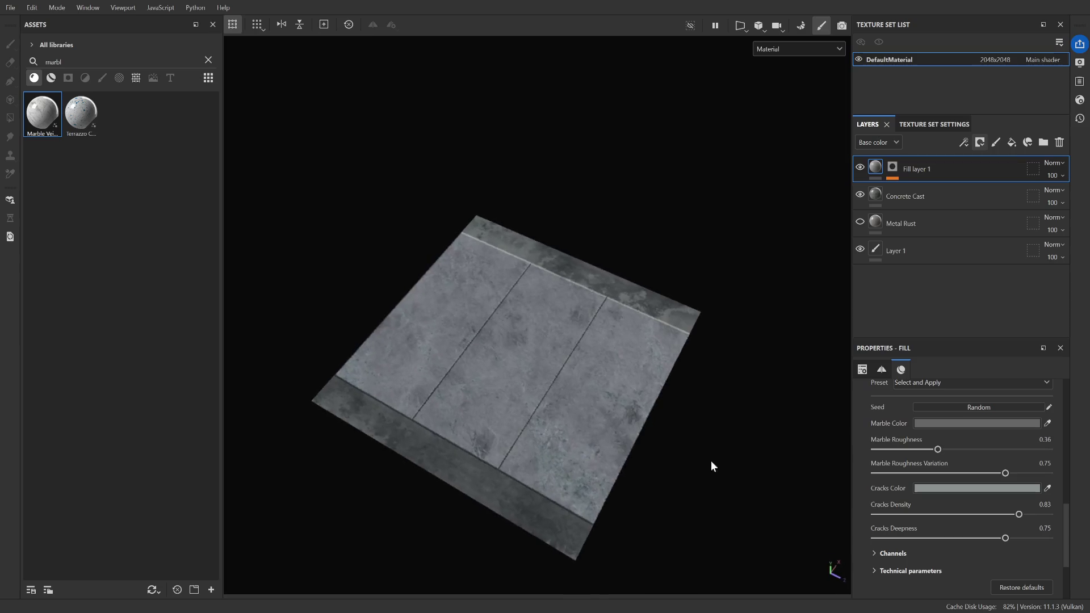
scroll(554, 391, "up", 3)
scroll(613, 396, "down", 4)
scroll(584, 383, "up", 2)
scroll(584, 383, "down", 4)
mouse_move(644, 324)
left_mouse_down("alt")
mouse_move(669, 305)
mouse_move(502, 358)
mouse_move(627, 344)
left_mouse_up("alt")
scroll(669, 305, "up", 4)
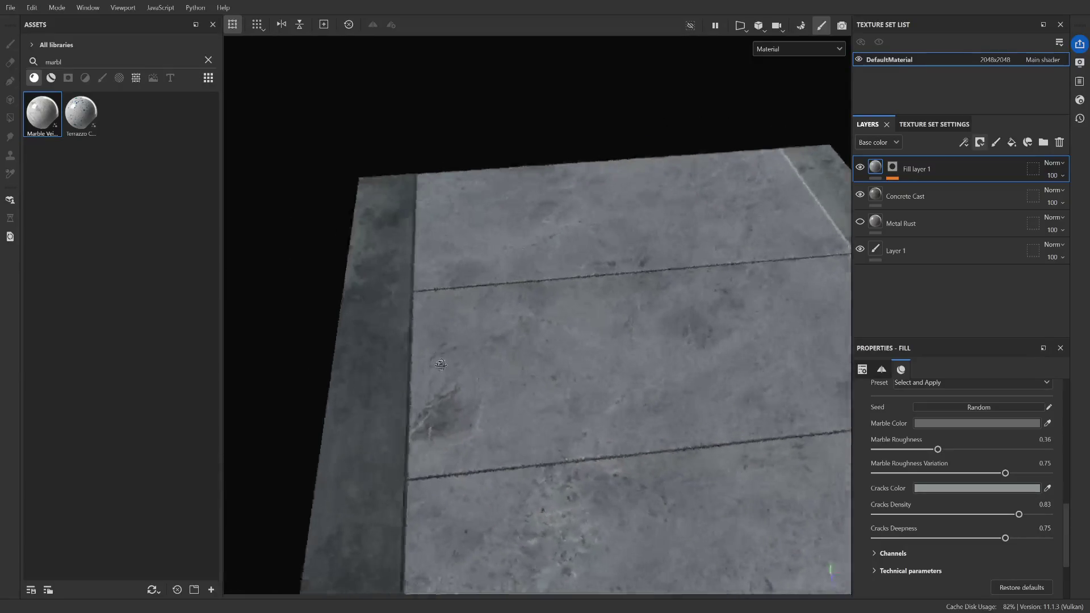
scroll(538, 358, "down", 3)
scroll(624, 340, "up", 3)
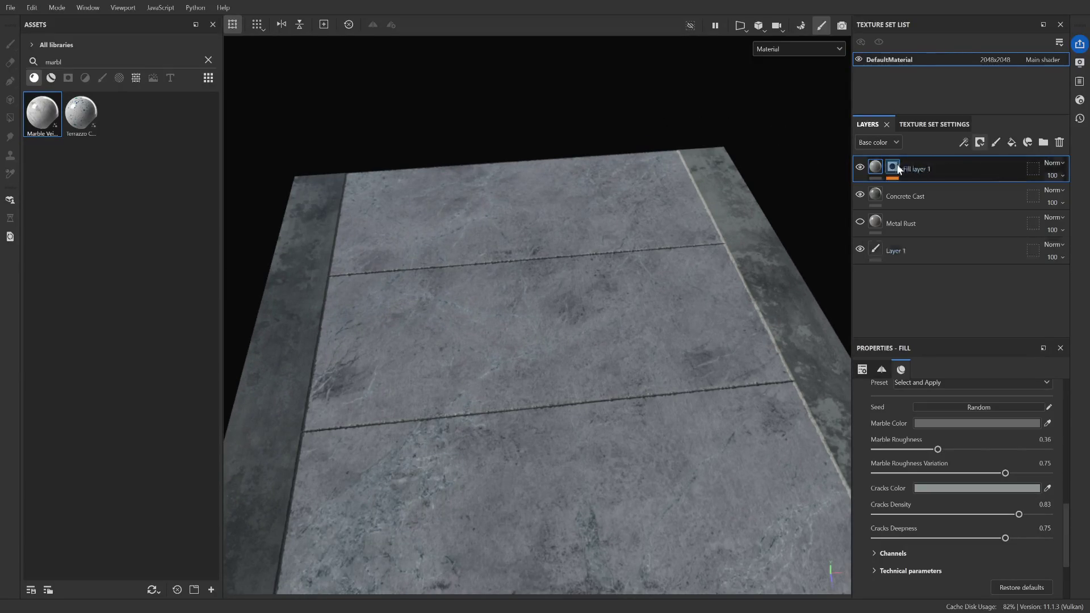
left_click(897, 169)
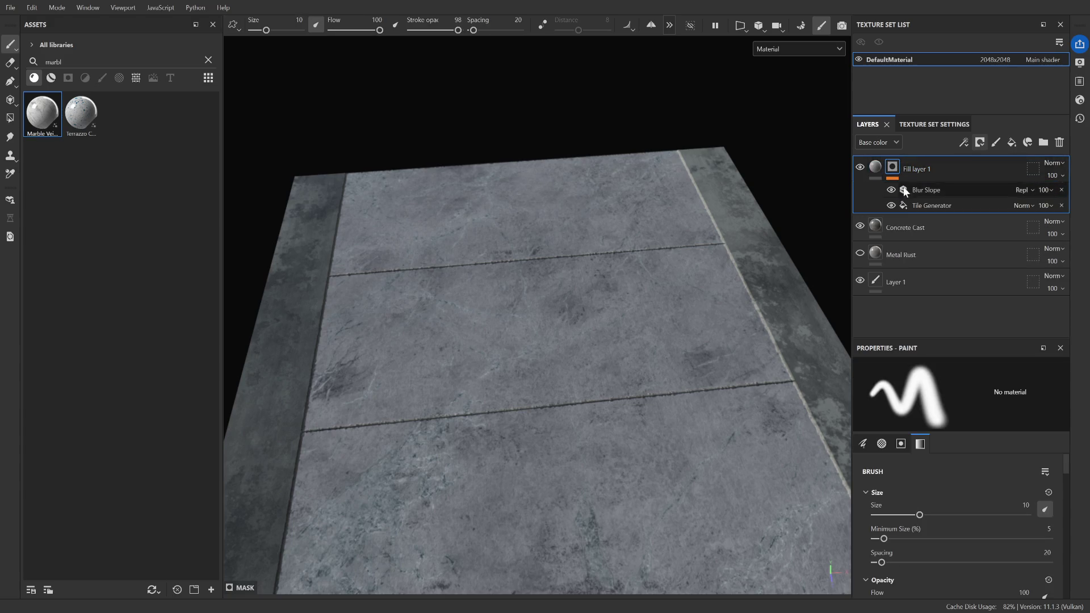
Duplicate Fill layer 1 with its mask effects as Fill layer 2
scroll(497, 324, "down", 2)
scroll(497, 323, "up", 2)
mouse_move(497, 324)
left_mouse_down("alt")
mouse_move(576, 264)
mouse_move(795, 361)
left_mouse_up("alt")
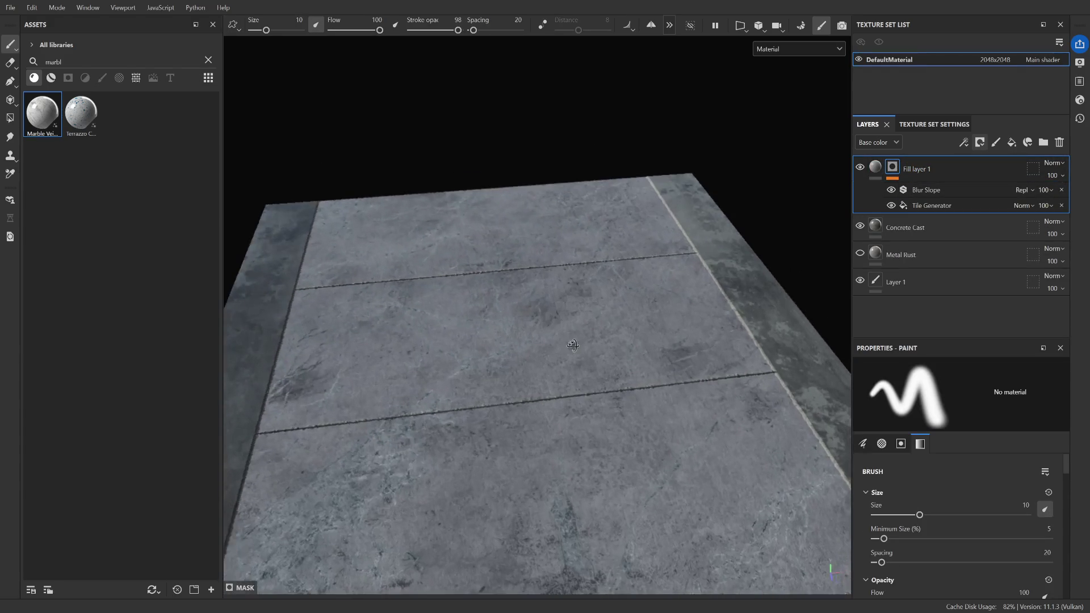
scroll(568, 293, "down", 2)
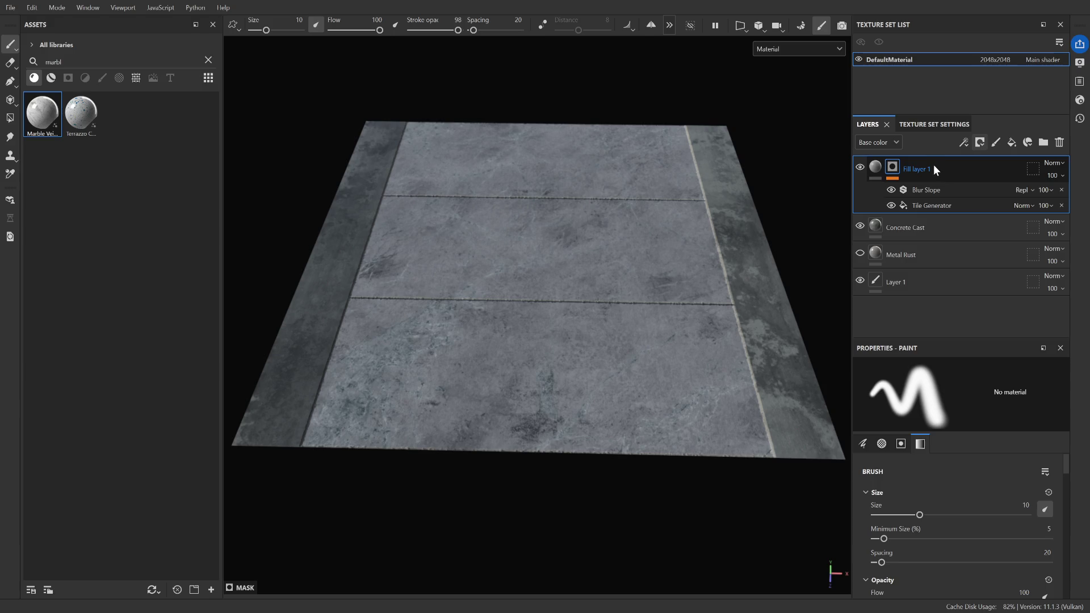
key("ctrl+d")
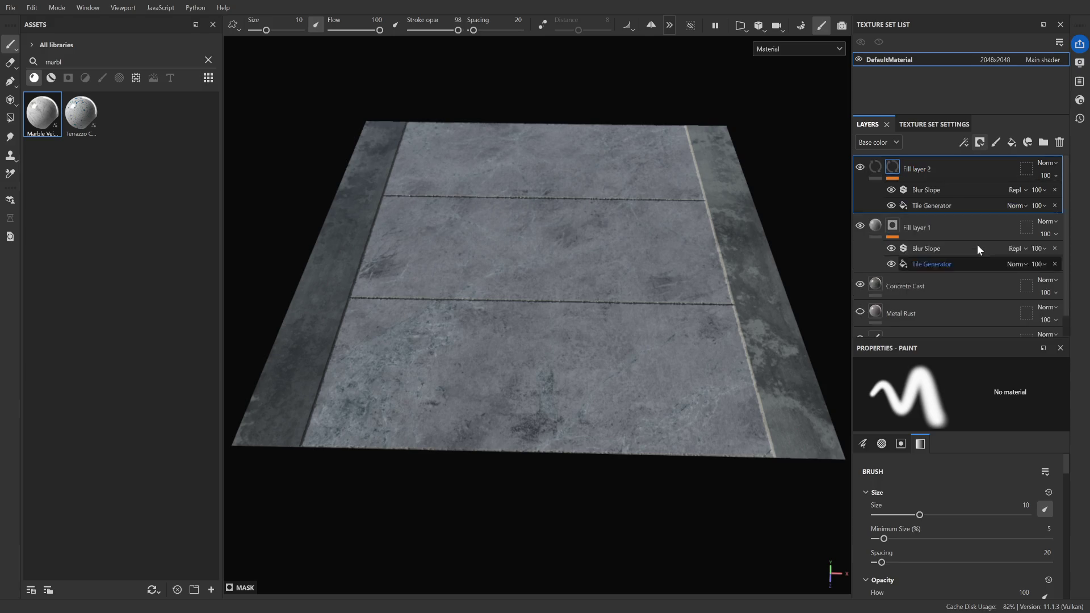
Rotate Fill layer 2's Tile Generator projection in the viewport so the grooves form a grid
scroll(926, 497, "down", 3)
scroll(926, 497, "up", 3)
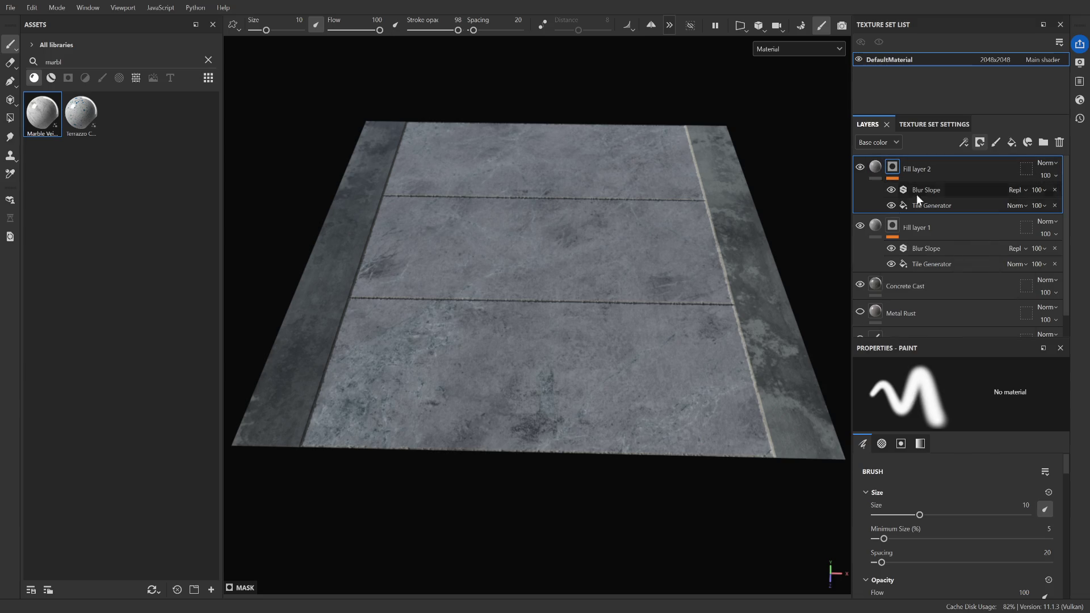
left_click(941, 202)
left_click(862, 370)
mouse_move(556, 283)
left_mouse_down()
mouse_move(570, 289)
mouse_move(644, 262)
mouse_move(636, 268)
left_mouse_up()
scroll(592, 253, "down", 3)
scroll(643, 292, "up", 5)
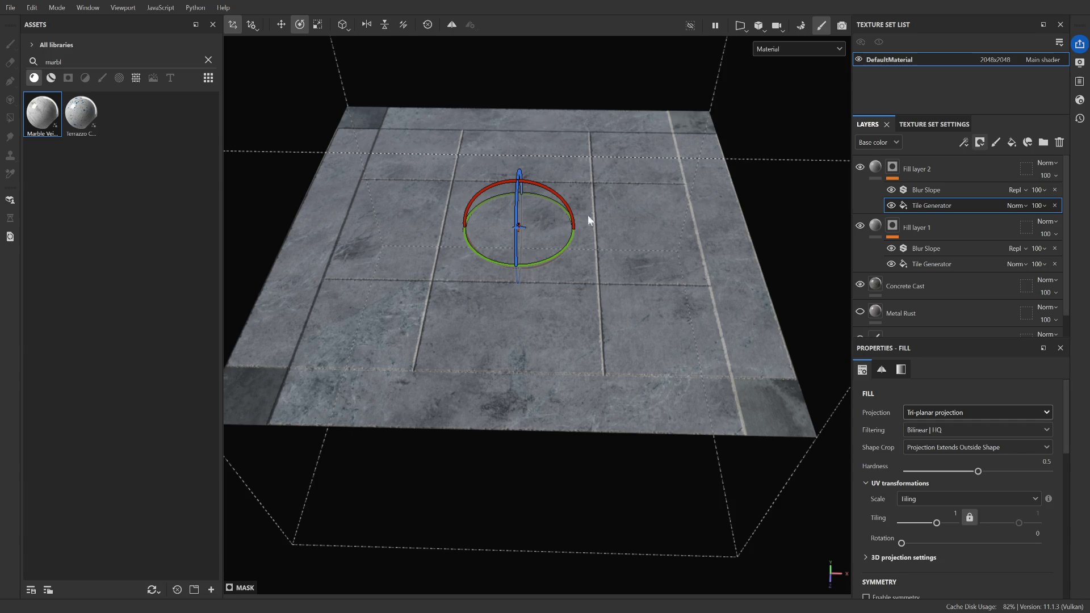
Rotate the tile projection with the gizmo so the grooves cross, and inspect the tiles
scroll(588, 216, "down", 3)
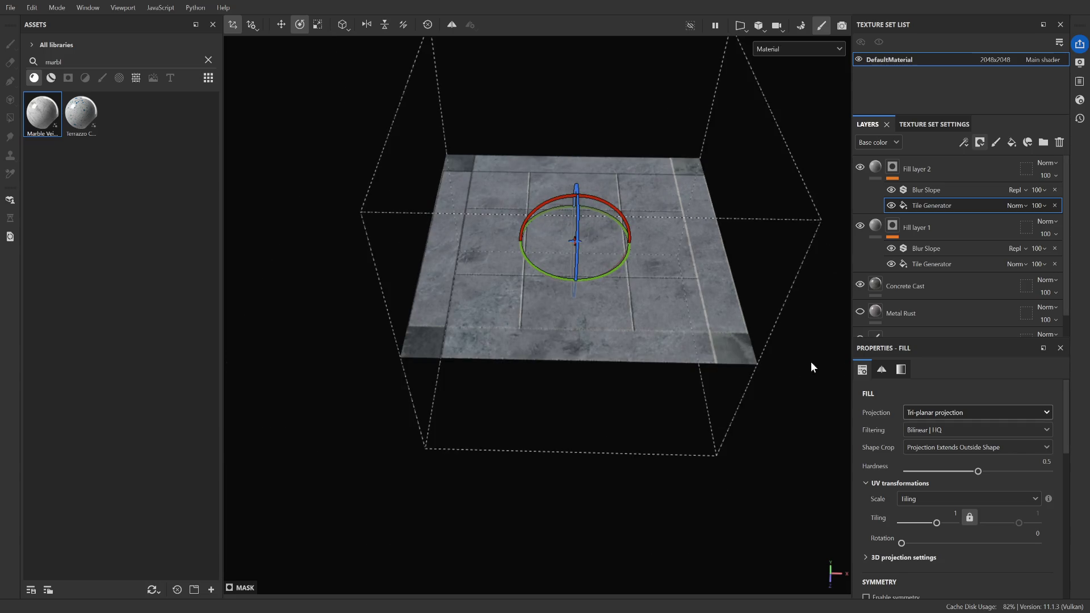
left_click(774, 419)
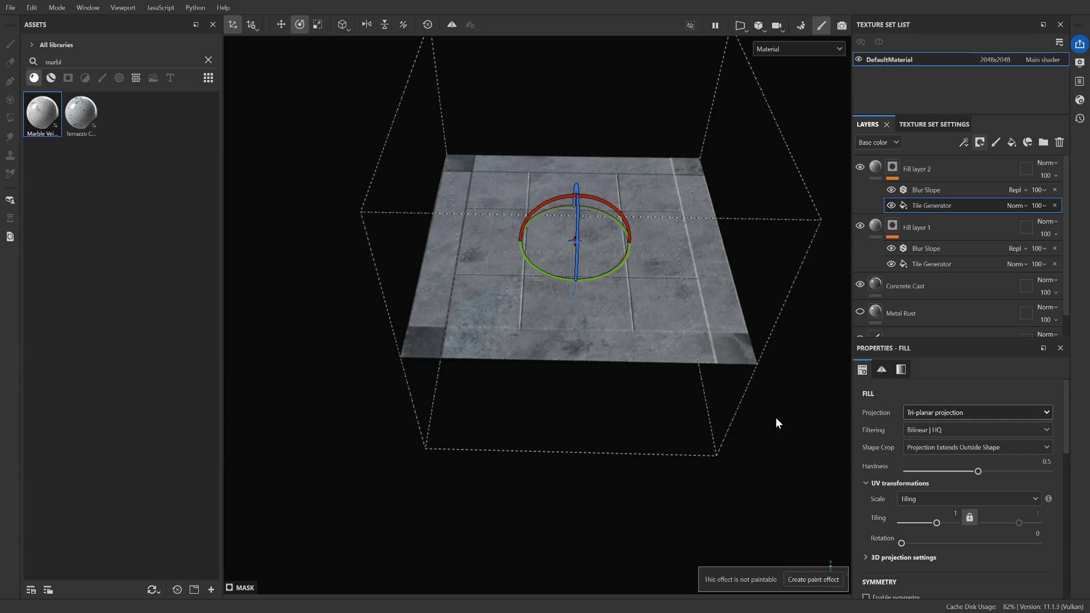
mouse_move(601, 273)
left_mouse_down()
mouse_move(588, 287)
mouse_move(676, 259)
left_mouse_up()
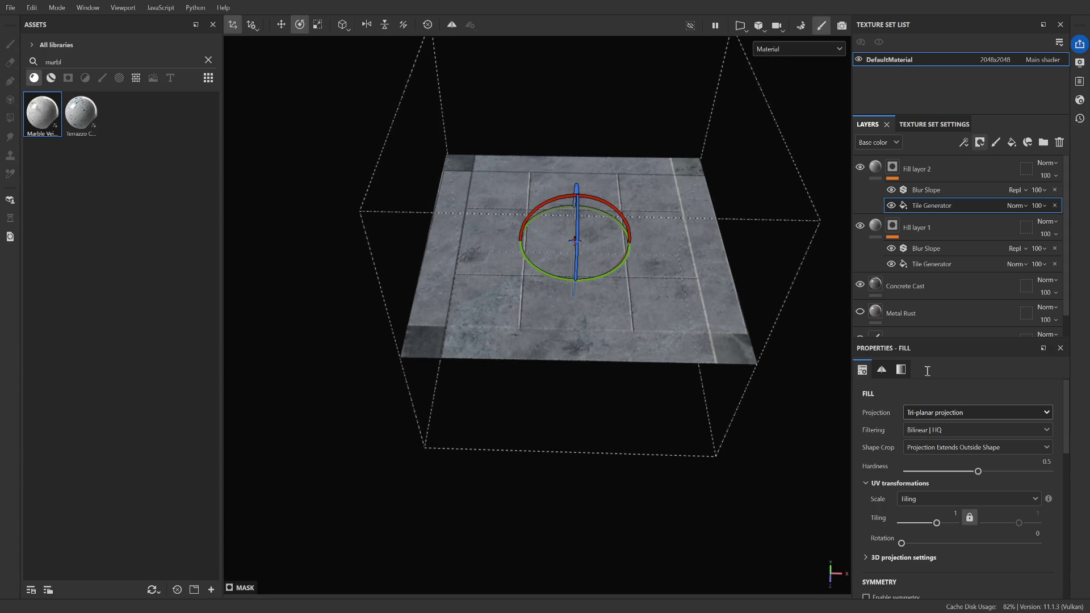
scroll(897, 477, "down", 5)
scroll(892, 477, "up", 5)
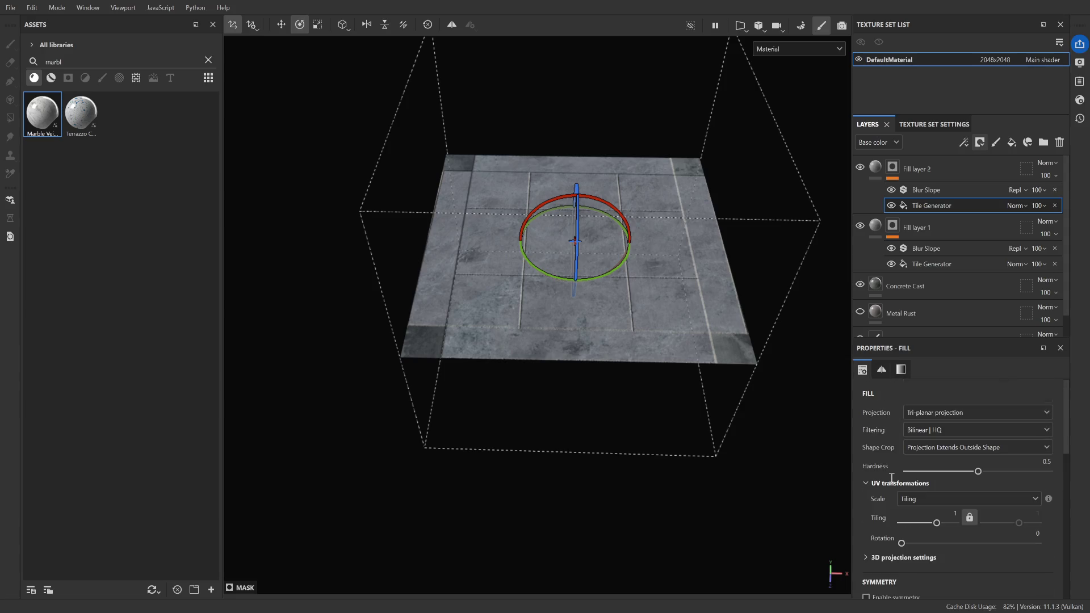
mouse_move(720, 337)
left_mouse_down("alt")
mouse_move(653, 375)
mouse_move(744, 369)
mouse_move(628, 380)
mouse_move(674, 390)
left_mouse_up("alt")
scroll(866, 478, "down", 6)
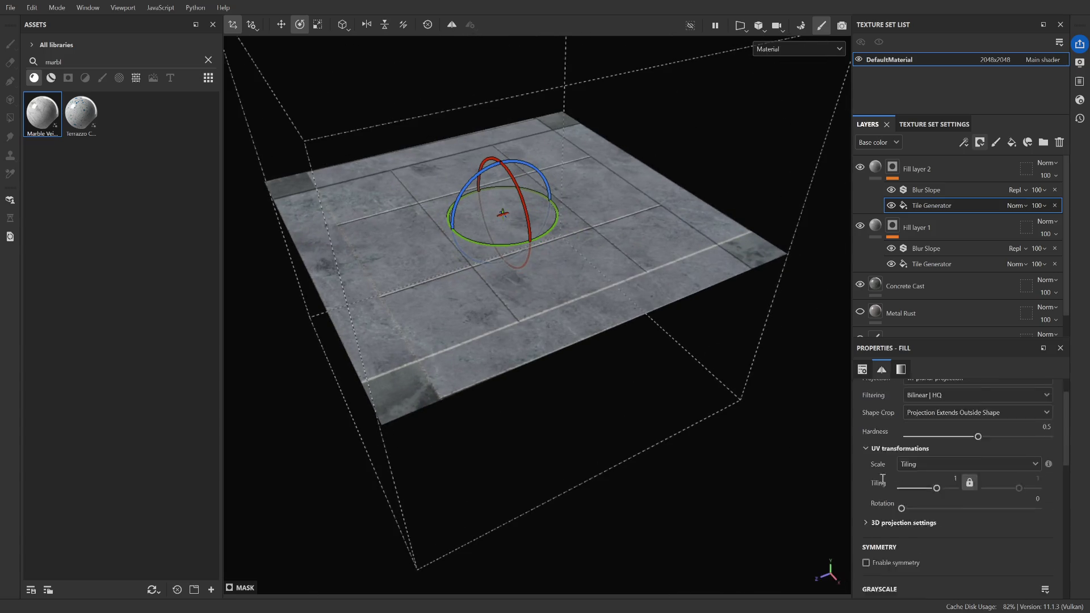
scroll(866, 478, "up", 3)
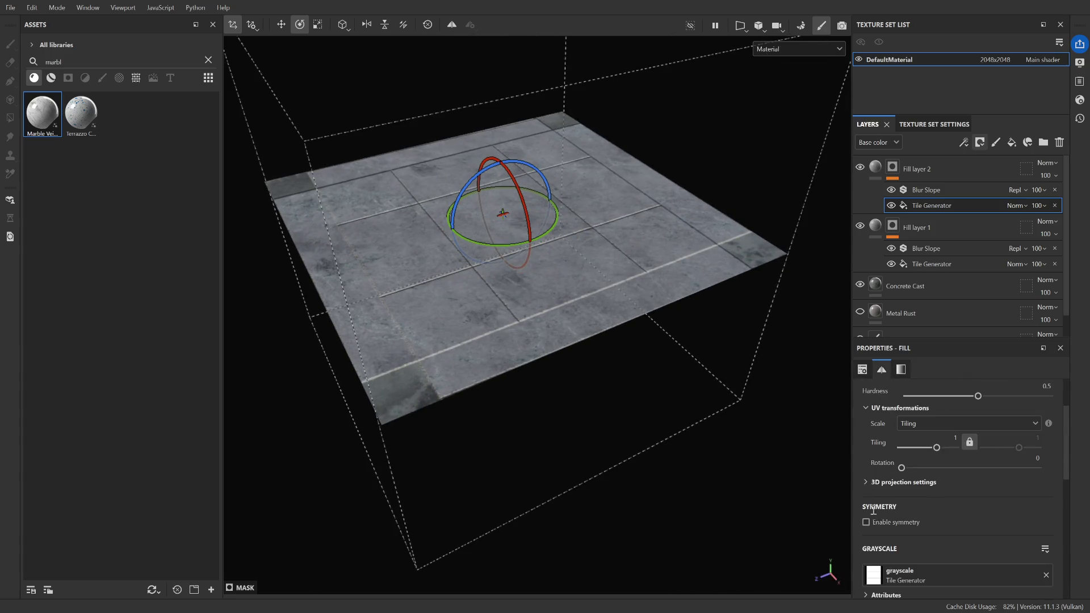
Set the 3D projection Rotation Y to exactly 90
left_click(868, 483)
scroll(868, 484, "down", 3)
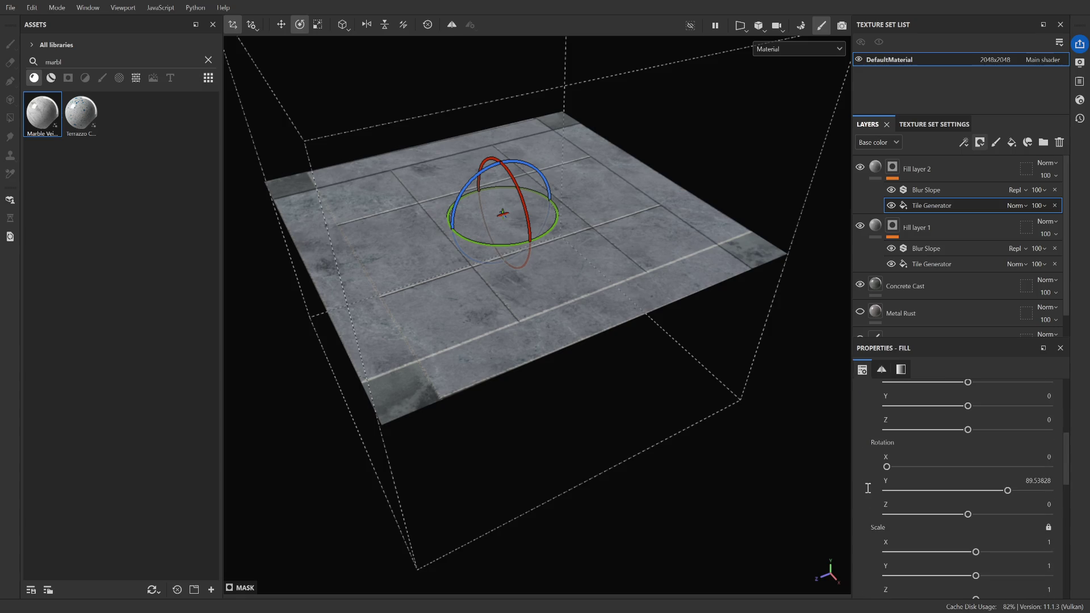
left_click(1037, 491)
double_click(1045, 481)
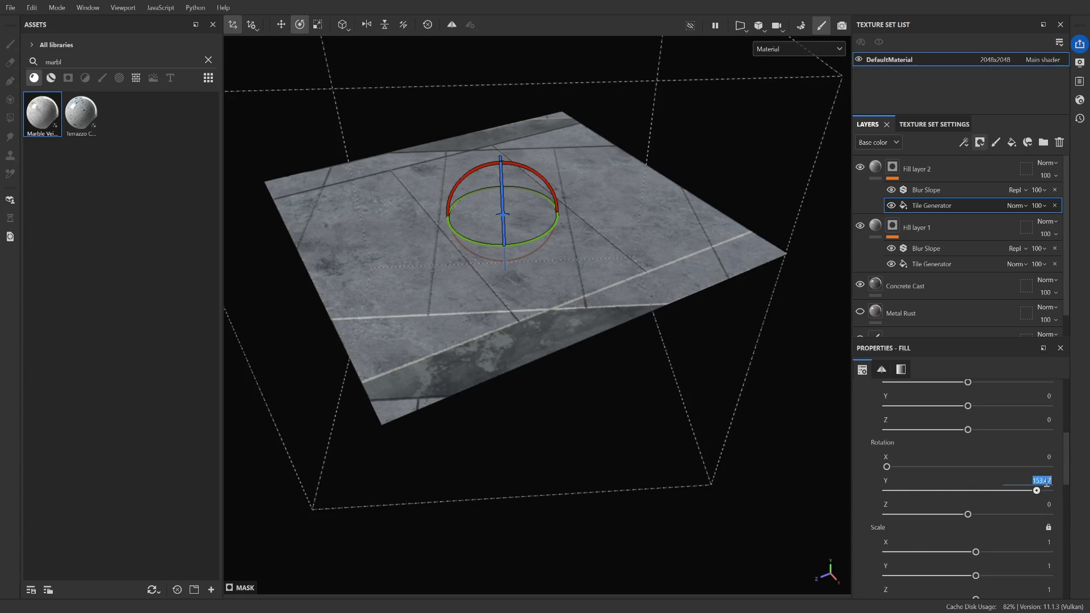
type("90")
key("Return")
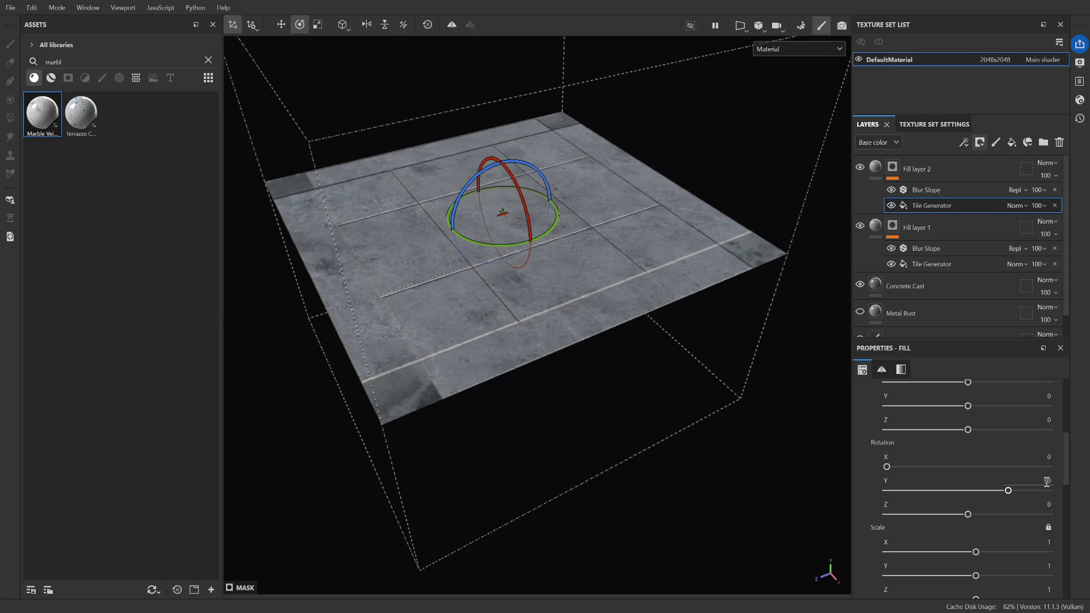
scroll(461, 311, "up", 3)
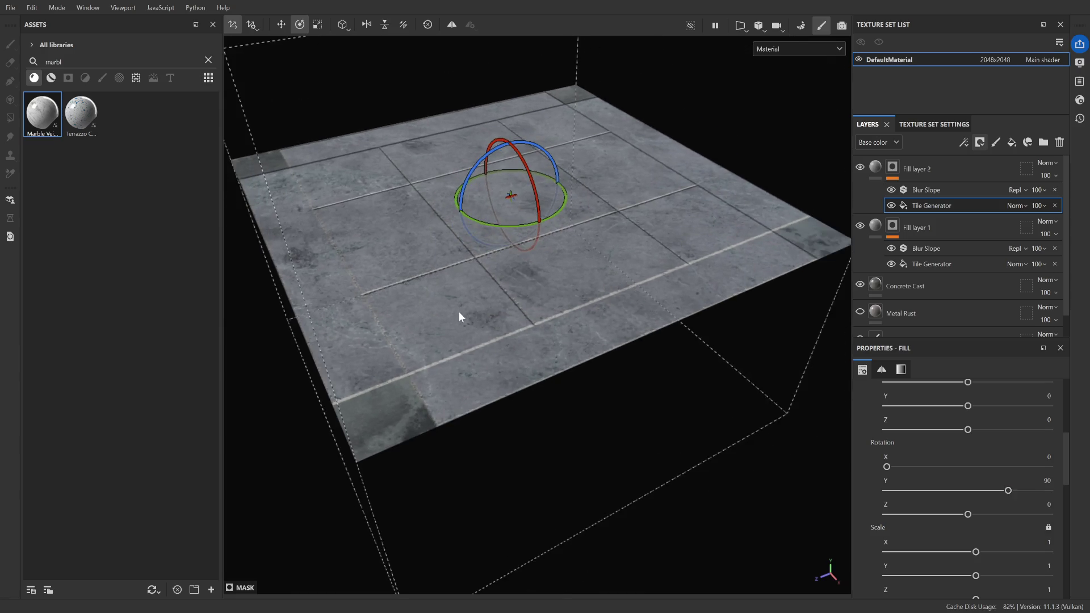
Stretch Fill layer 2's tile projection Scale X to 1.23
mouse_move(472, 353)
left_mouse_down("alt")
mouse_move(522, 361)
mouse_move(540, 382)
left_mouse_up("alt")
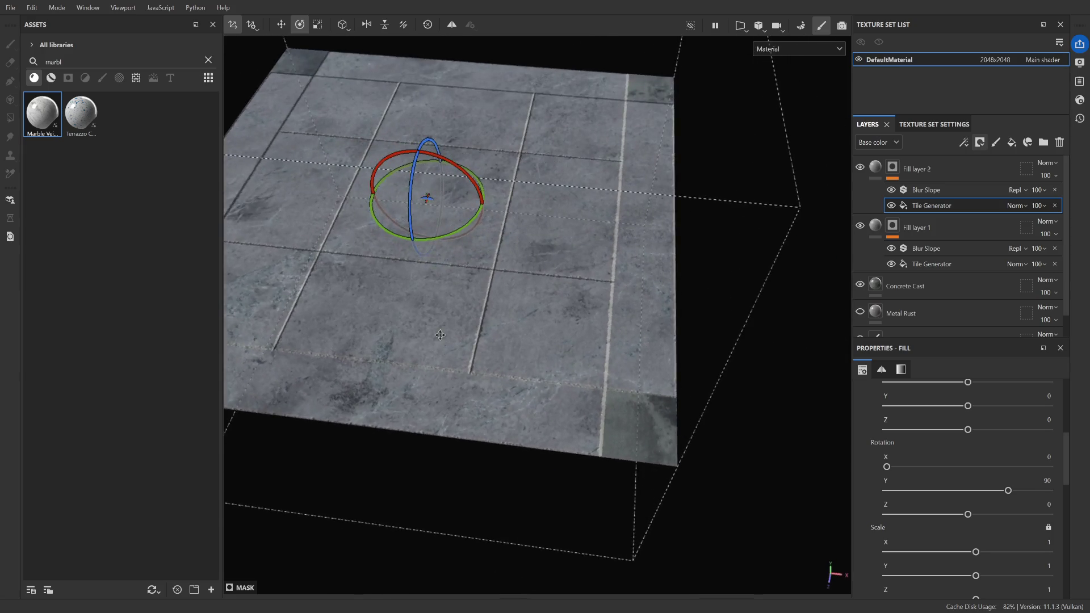
middle_click_drag(441, 334, 515, 394, "alt")
mouse_move(498, 381)
left_mouse_down("alt")
mouse_move(464, 341)
mouse_move(606, 377)
mouse_move(584, 362)
left_mouse_up("alt")
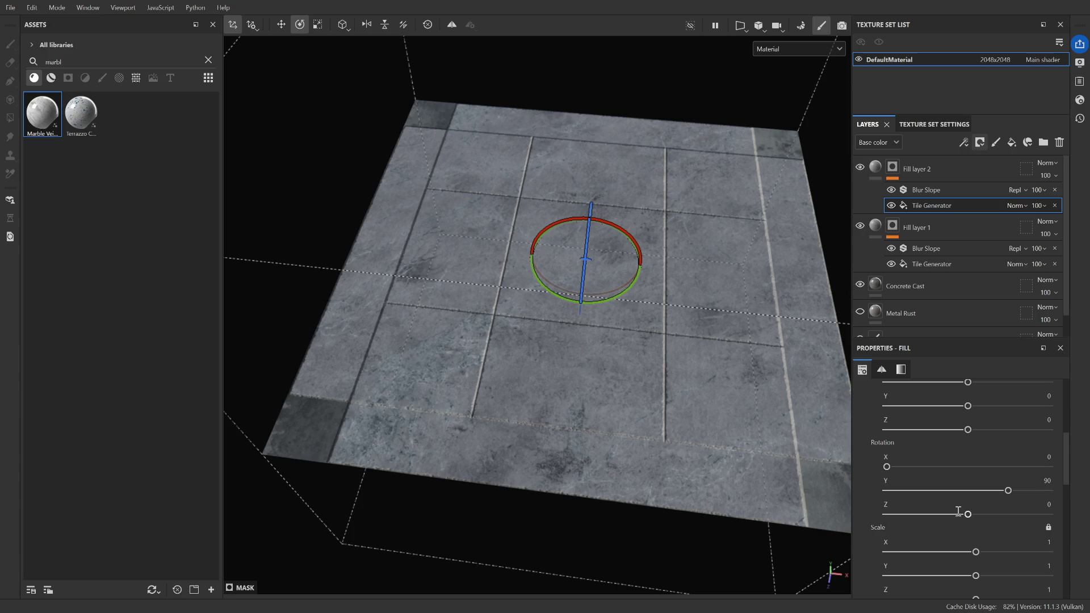
scroll(959, 512, "down", 1)
left_click_drag(976, 517, 978, 518)
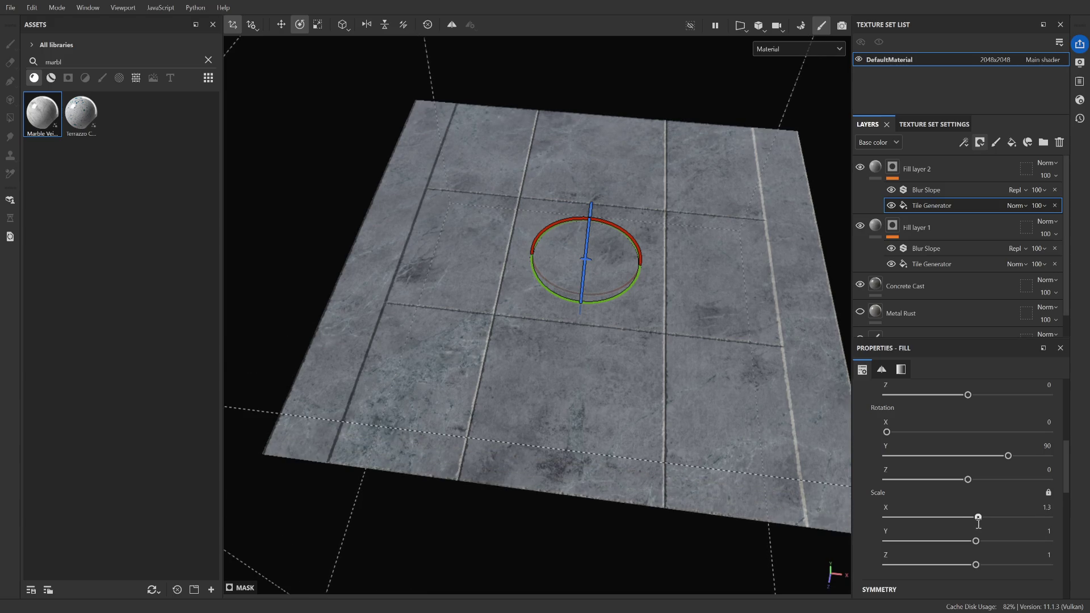
Try Planar projection on the tile fill, then return it to Tri-planar
mouse_move(685, 416)
left_mouse_down("alt")
mouse_move(564, 433)
mouse_move(515, 414)
mouse_move(614, 287)
mouse_move(690, 362)
mouse_move(738, 381)
left_mouse_up("alt")
scroll(875, 407, "up", 4)
scroll(875, 407, "up", 3)
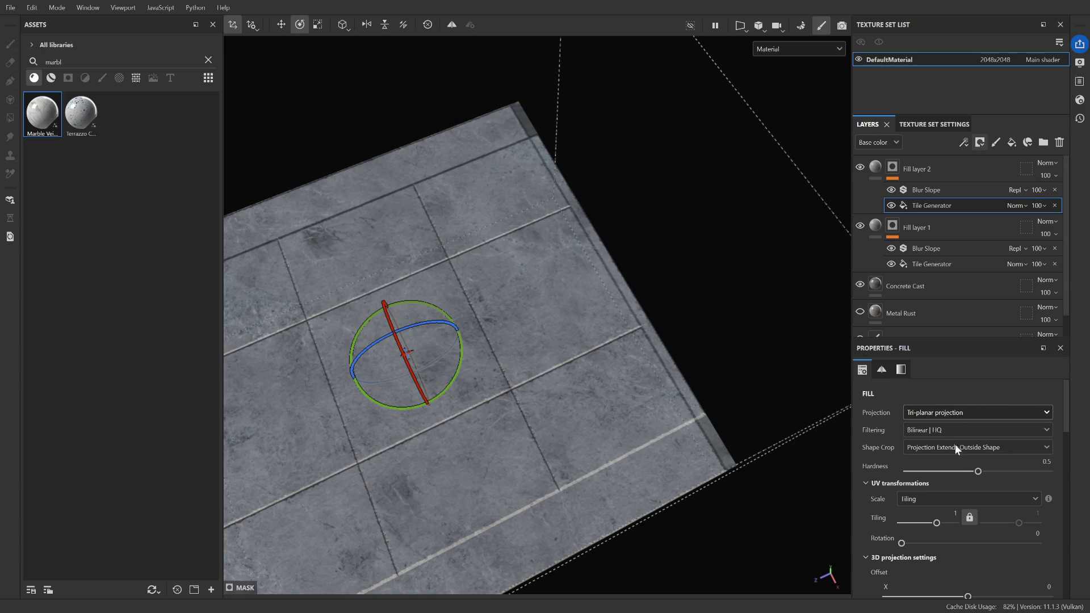
mouse_move(608, 345)
left_mouse_down("alt")
mouse_move(571, 419)
mouse_move(681, 311)
mouse_move(721, 384)
mouse_move(678, 377)
mouse_move(516, 424)
left_mouse_up("alt")
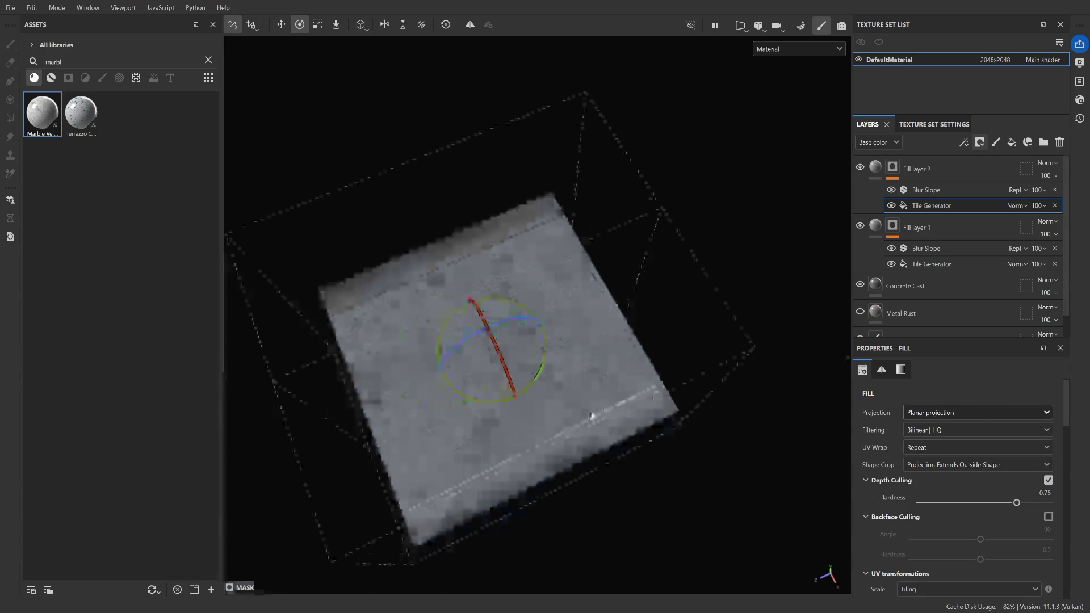
mouse_move(556, 390)
left_mouse_down()
mouse_move(544, 451)
mouse_move(523, 472)
left_mouse_up()
scroll(986, 413, "up", 1)
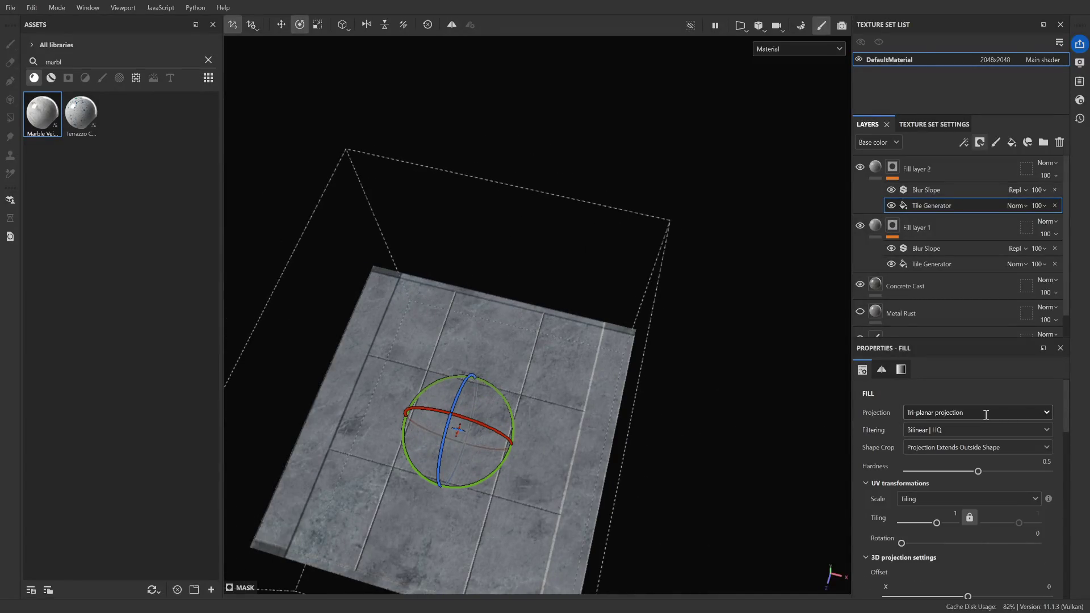
scroll(536, 391, "up", 3)
scroll(536, 390, "down", 3)
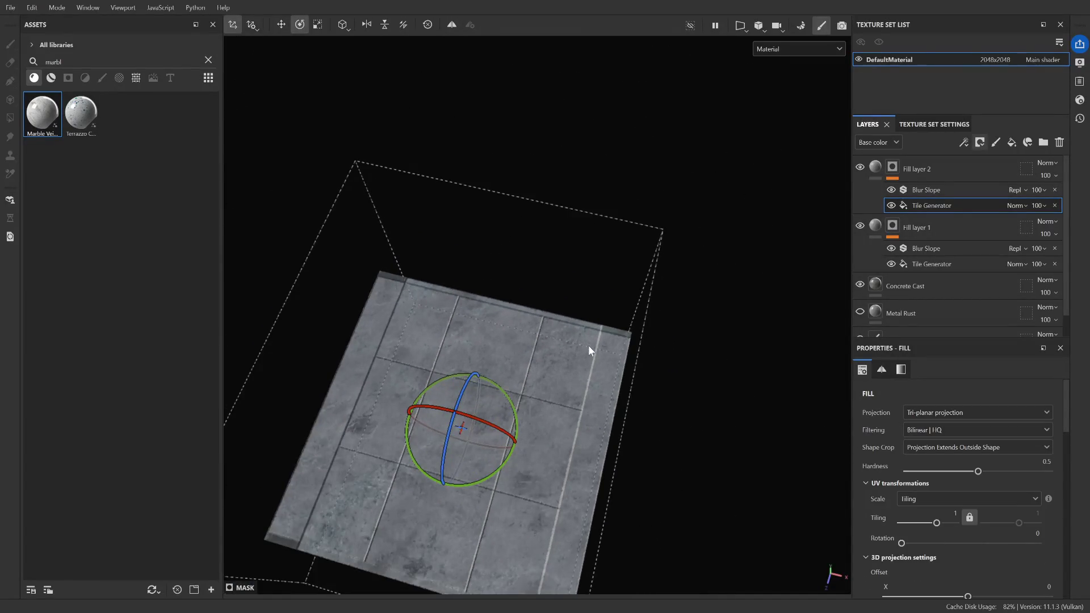
mouse_move(604, 310)
left_mouse_down("alt")
mouse_move(588, 341)
mouse_move(377, 356)
left_mouse_up("alt")
middle_click_drag(377, 358, 628, 354, "alt")
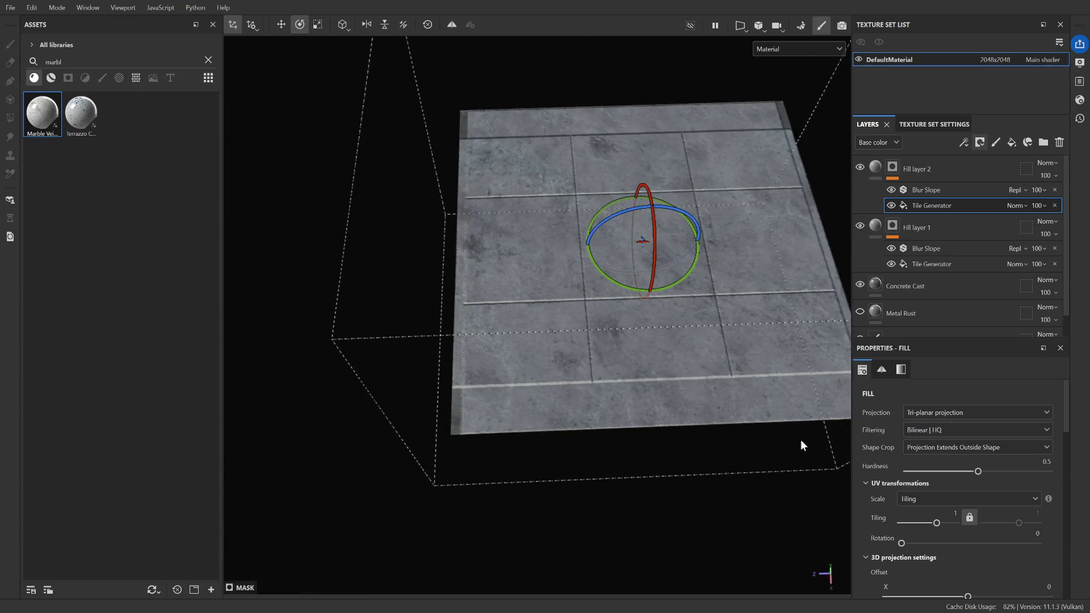
mouse_move(600, 355)
left_mouse_down("alt")
mouse_move(755, 394)
mouse_move(783, 382)
left_mouse_up("alt")
scroll(909, 506, "down", 5)
scroll(884, 504, "down", 3)
scroll(893, 505, "down", 1)
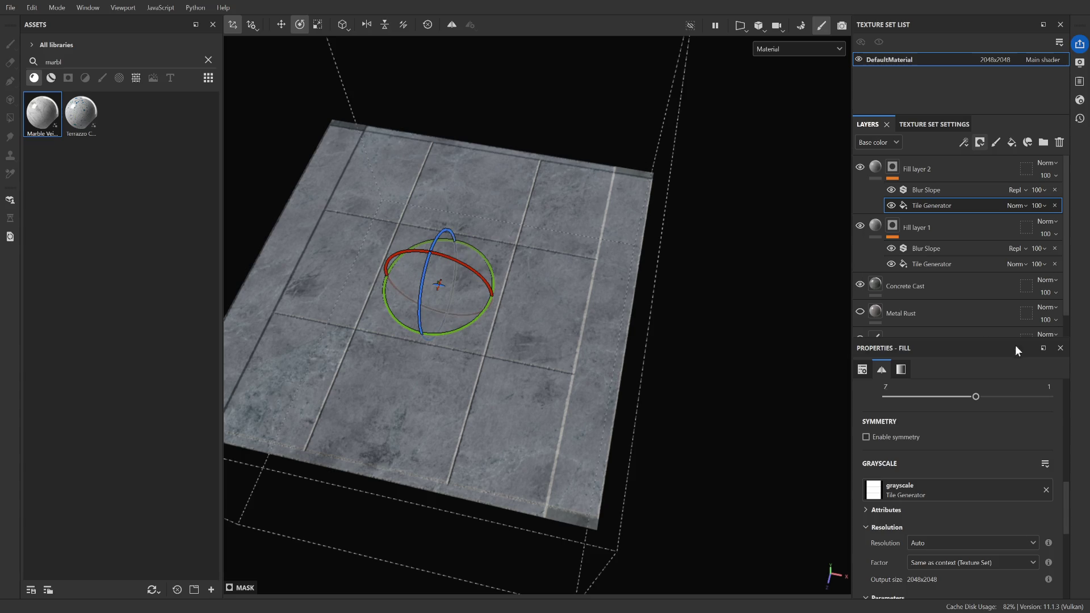
Reset Fill layer 2's projection Scale X to 1, matching Y and Z
scroll(950, 502, "down", 4)
scroll(950, 502, "down", 2)
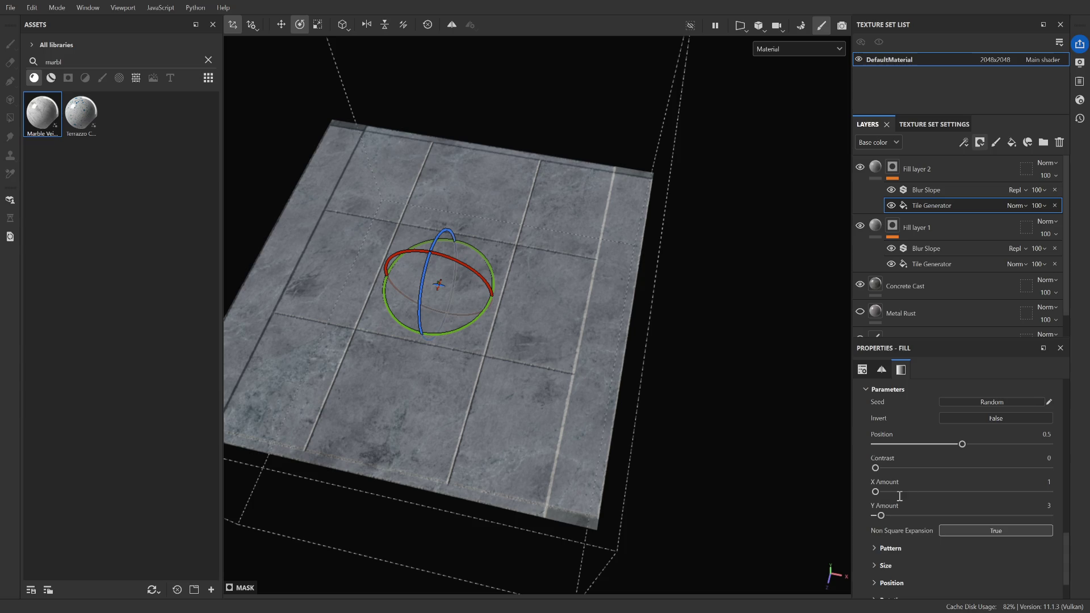
scroll(927, 465, "down", 2)
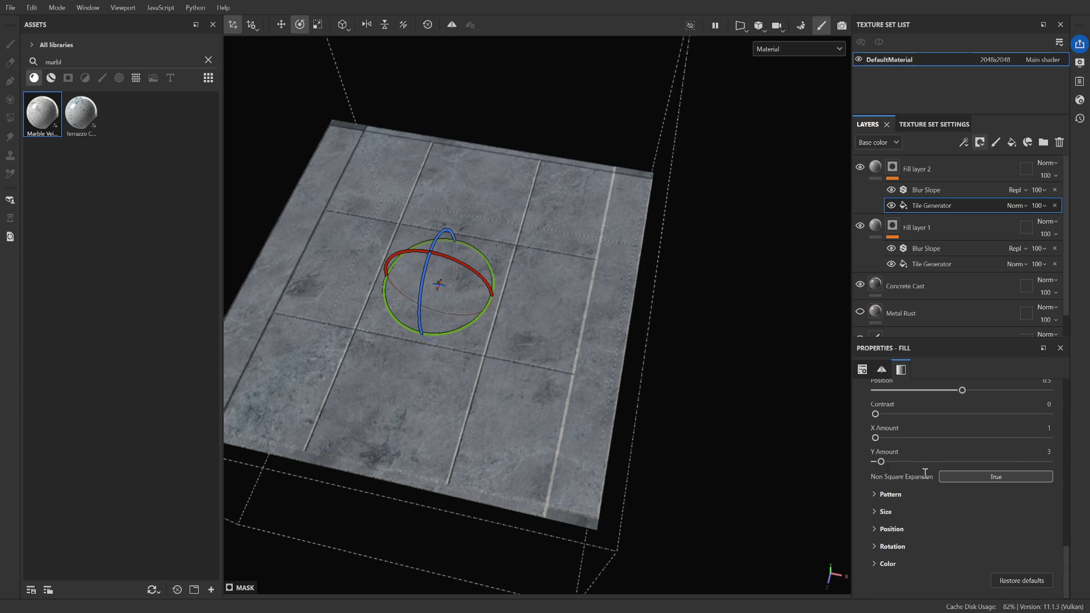
left_click(925, 497)
left_click(925, 497)
scroll(925, 498, "up", 5)
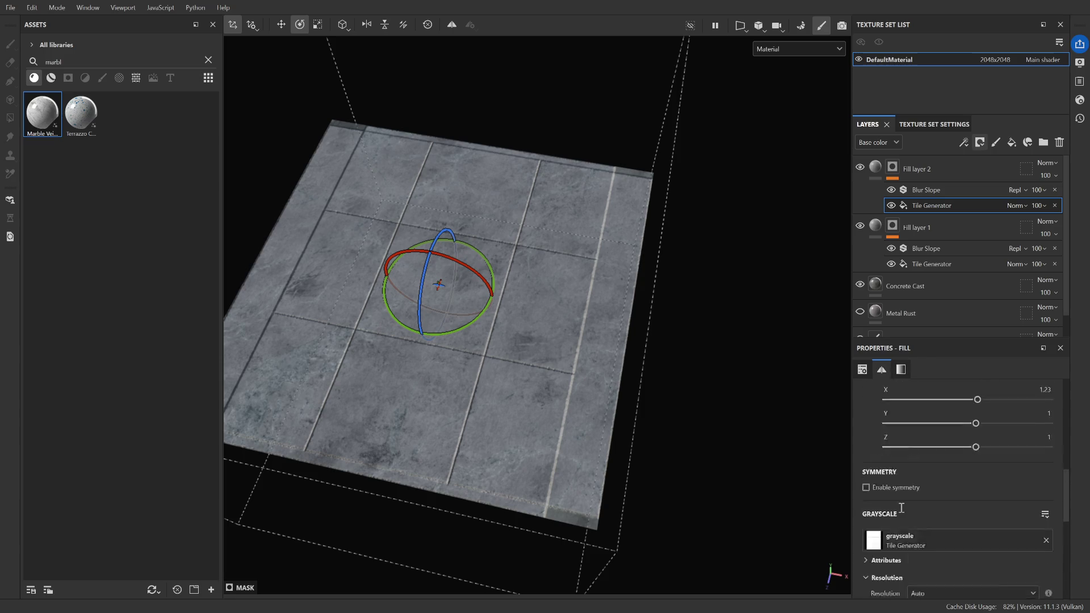
scroll(967, 489, "up", 2)
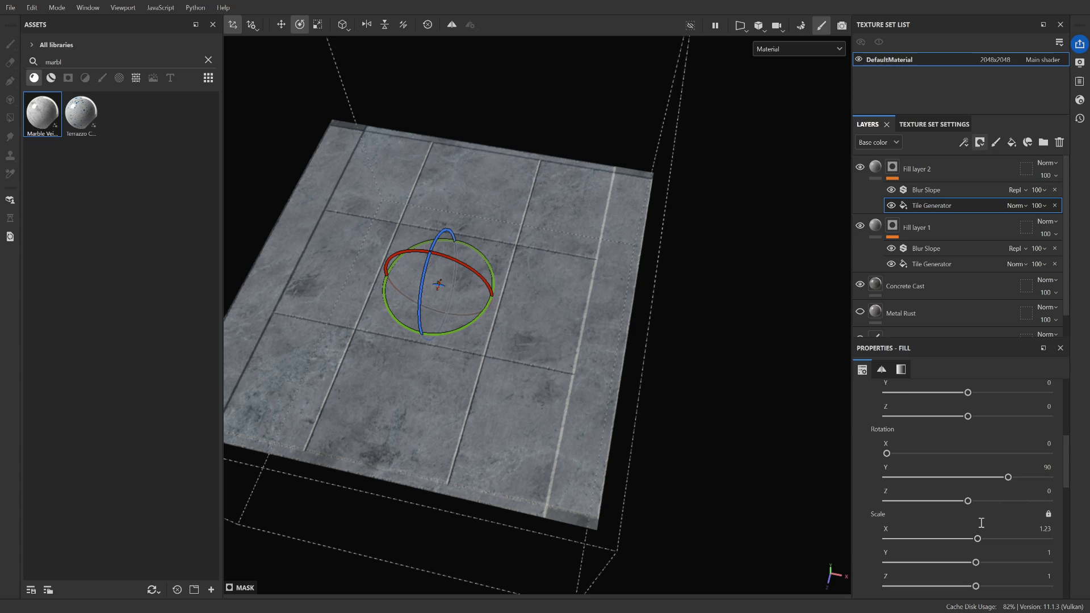
left_click_drag(978, 538, 978, 540)
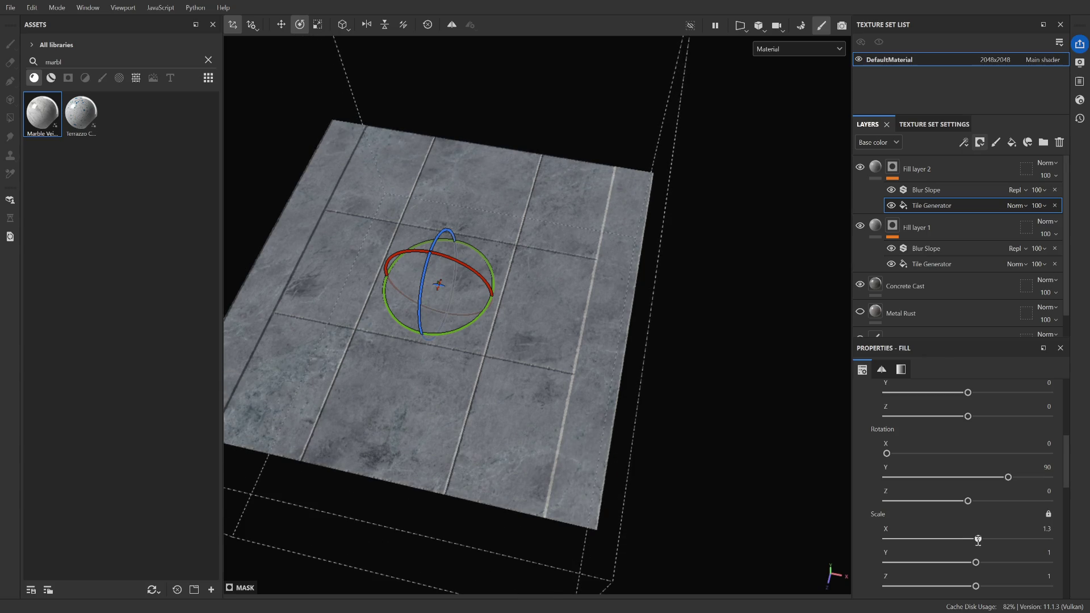
left_click(1040, 530)
type("1")
key("Return")
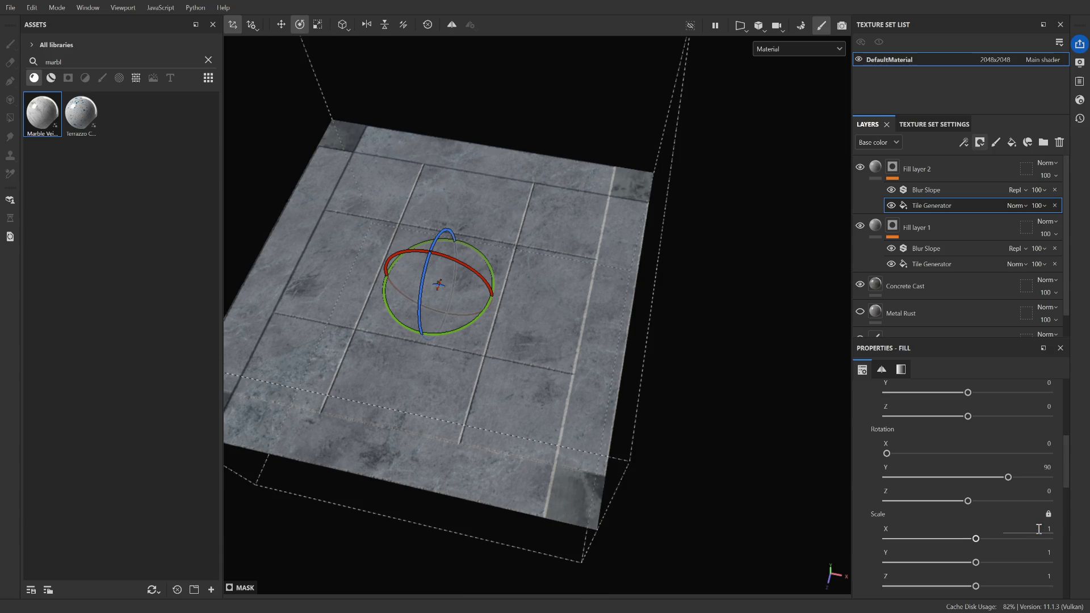
scroll(981, 522, "up", 5)
scroll(981, 522, "up", 2)
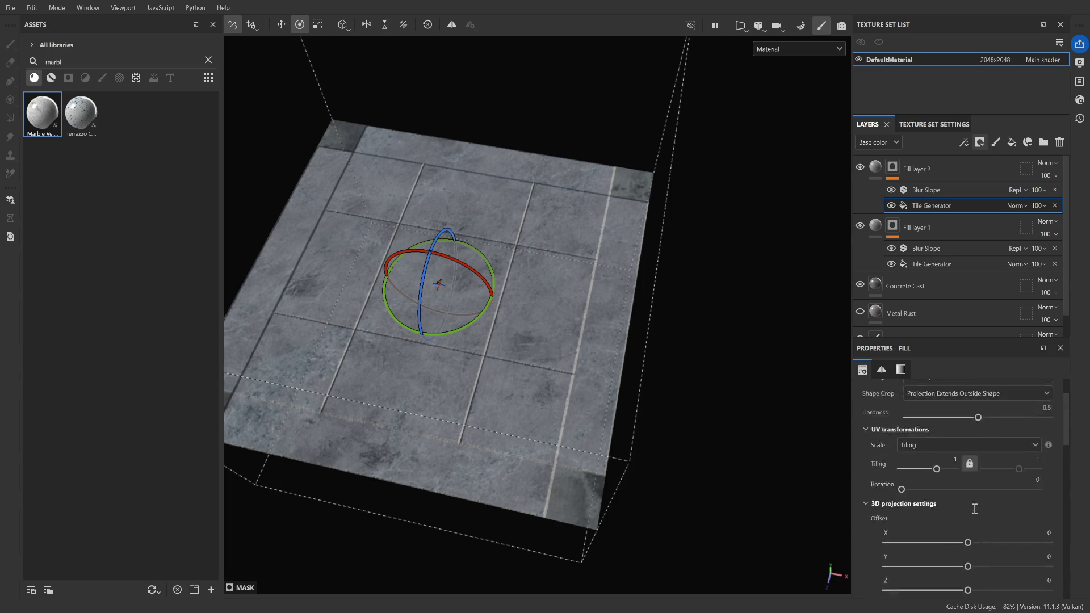
Move from Fill layer 2's Tile Generator to Fill layer 1's Tile Generator
left_click(929, 172)
scroll(948, 496, "down", 4)
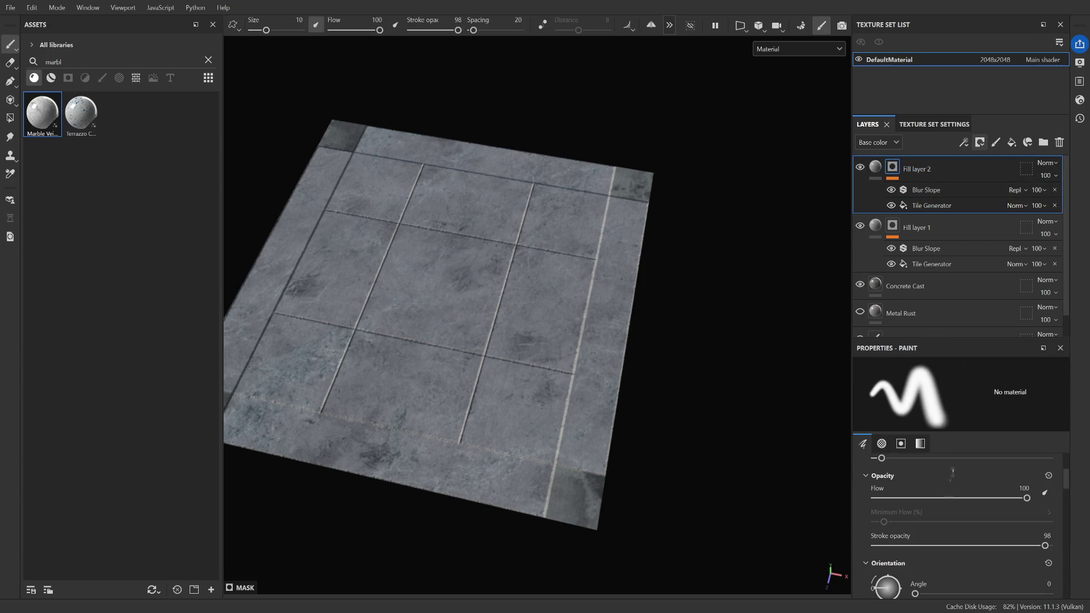
left_click(928, 206)
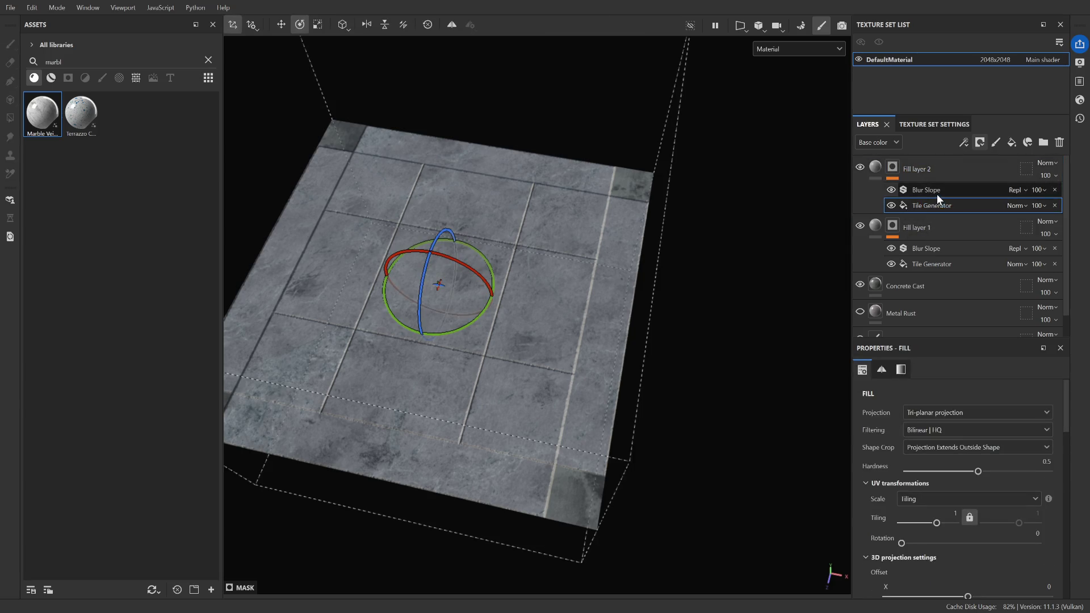
mouse_move(567, 317)
left_mouse_down("alt")
mouse_move(431, 284)
mouse_move(394, 254)
mouse_move(446, 233)
mouse_move(612, 380)
mouse_move(606, 397)
mouse_move(653, 365)
left_mouse_up("alt")
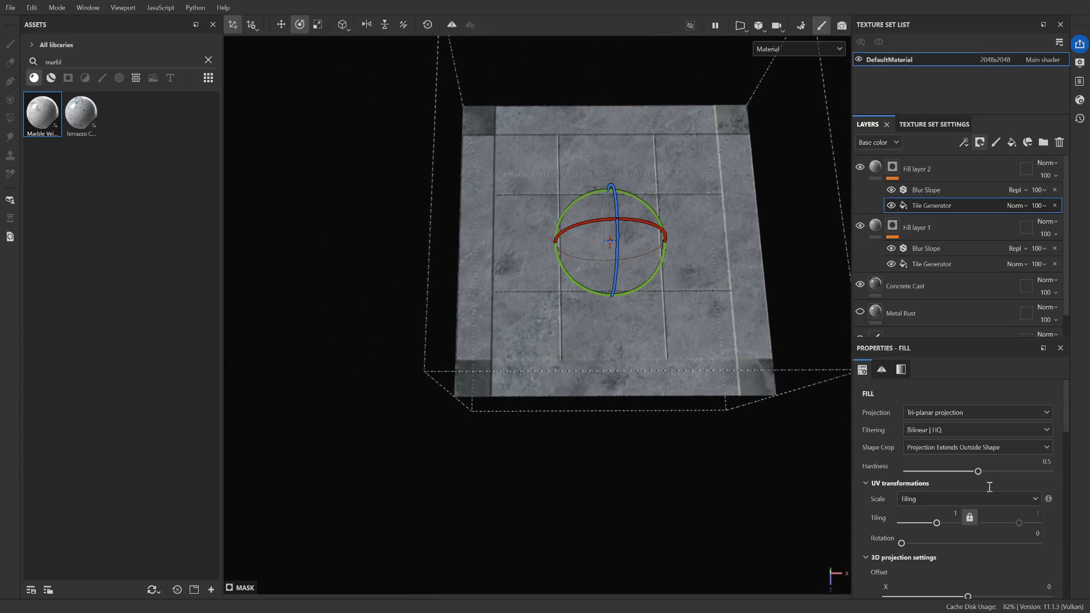
left_click(928, 263)
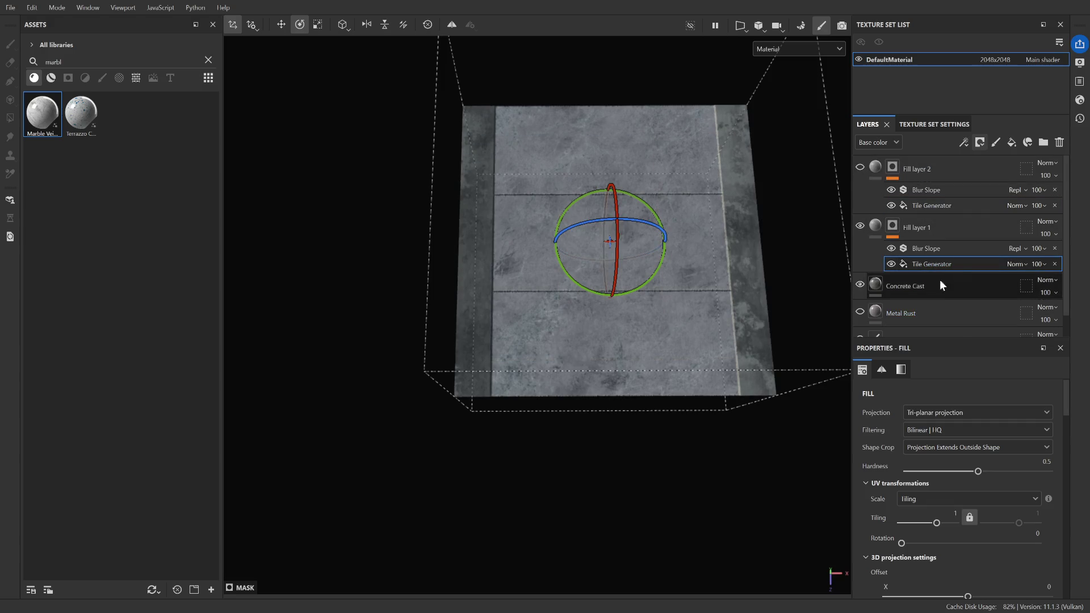
Set Fill layer 1's Tile Generator pattern Size X to 0.75
scroll(938, 480, "down", 6)
scroll(968, 516, "down", 1)
scroll(939, 505, "down", 5)
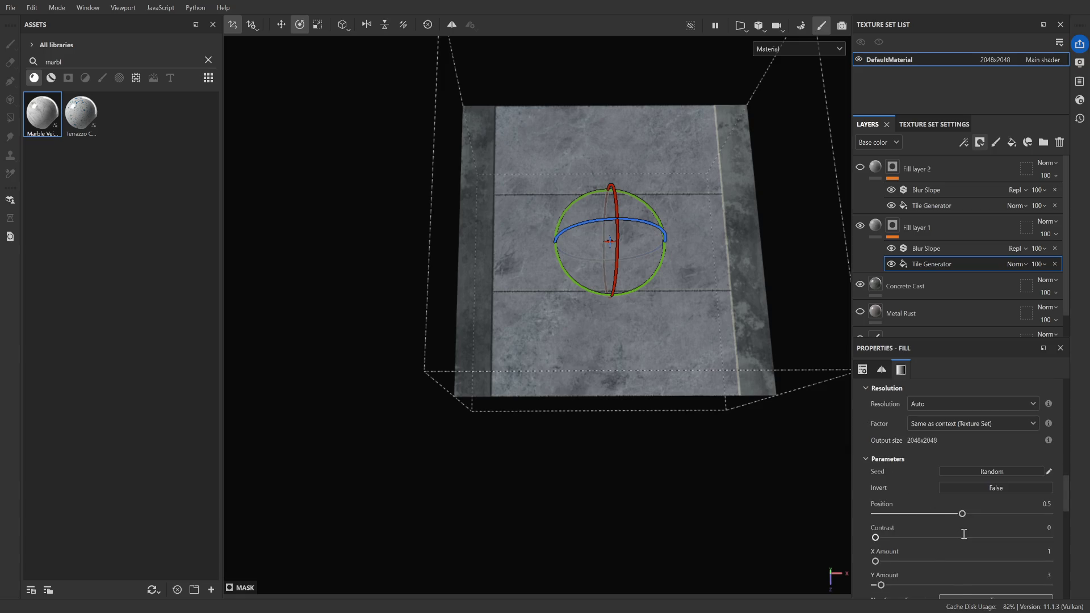
scroll(964, 533, "down", 1)
scroll(924, 527, "down", 3)
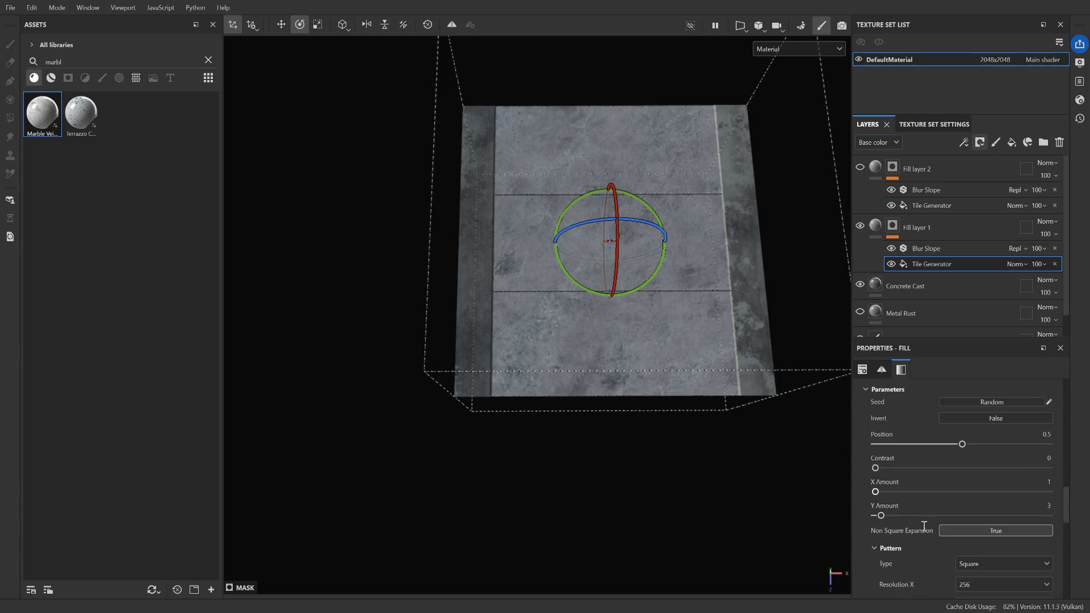
scroll(924, 525, "down", 4)
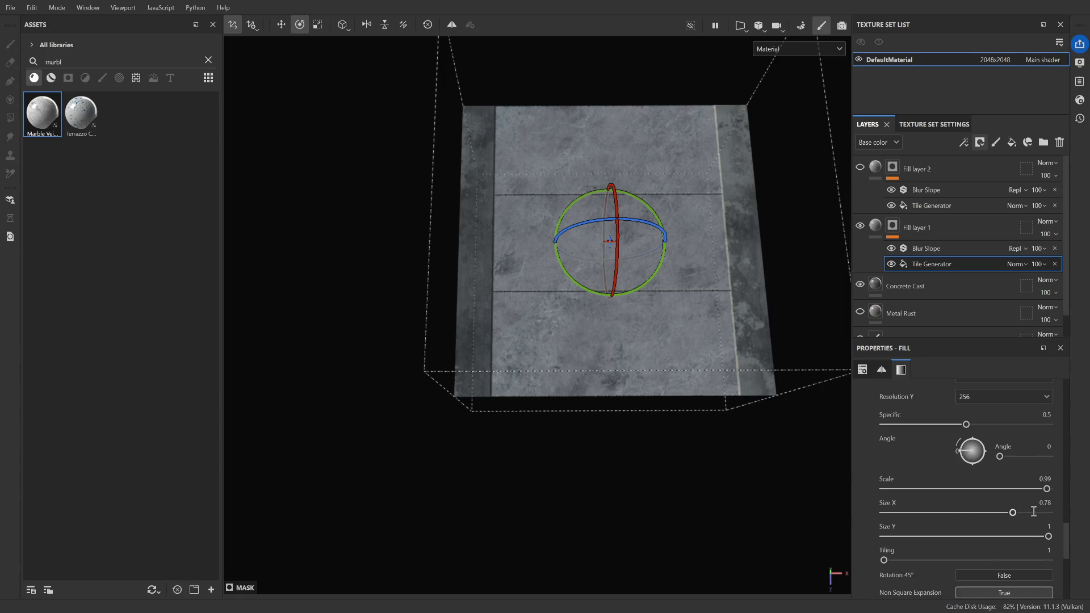
left_click_drag(1015, 512, 1016, 513)
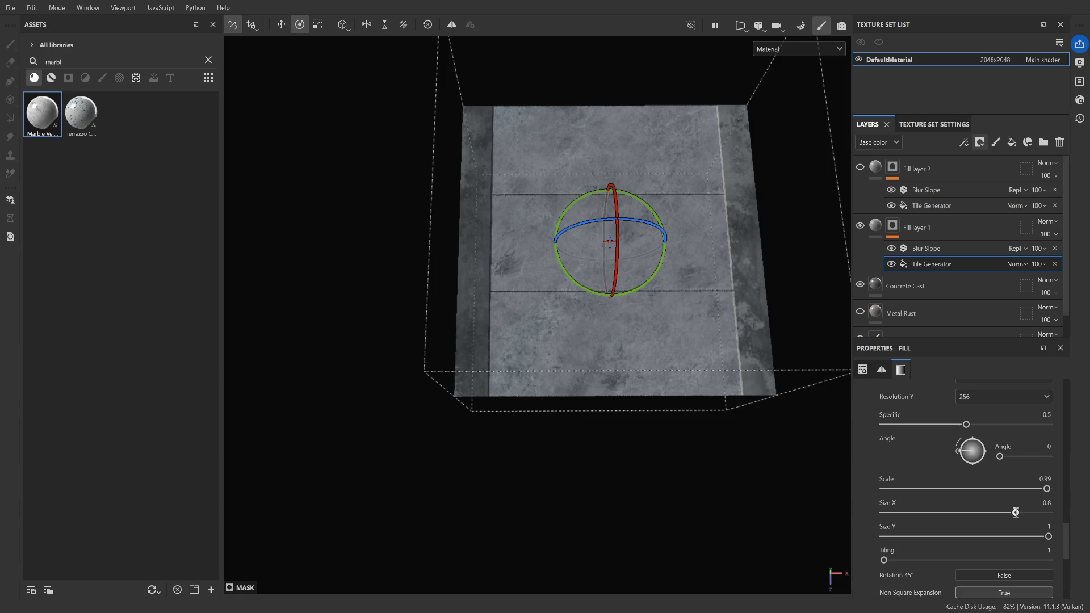
left_click(1046, 503)
type("5")
key("Return")
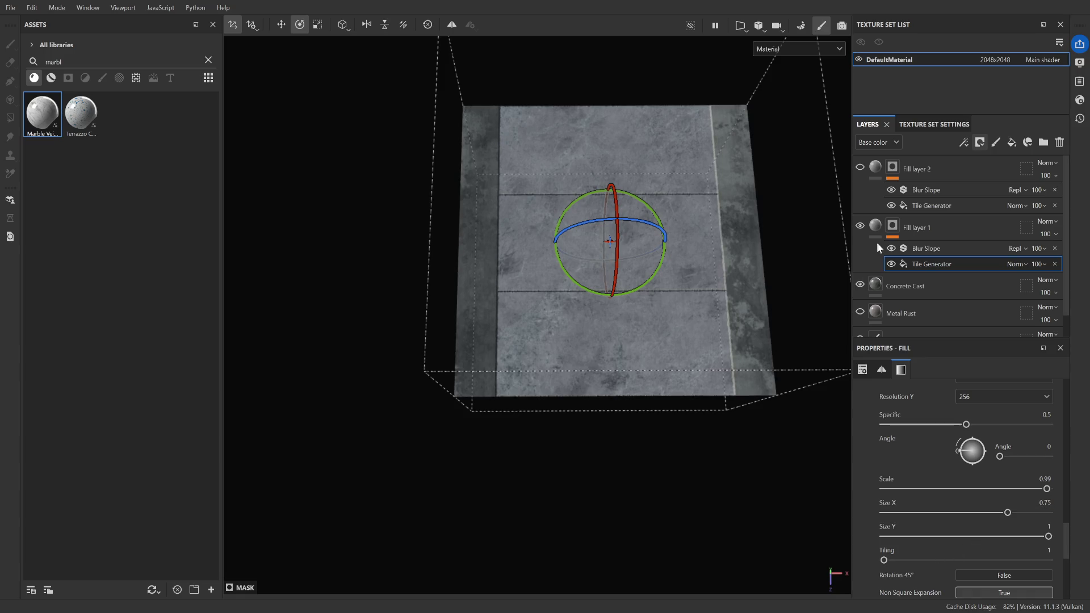
Compare the Tile Generator Size settings of Fill layer 2 and Fill layer 1
left_click(948, 203)
left_click(878, 513)
scroll(943, 500, "down", 5)
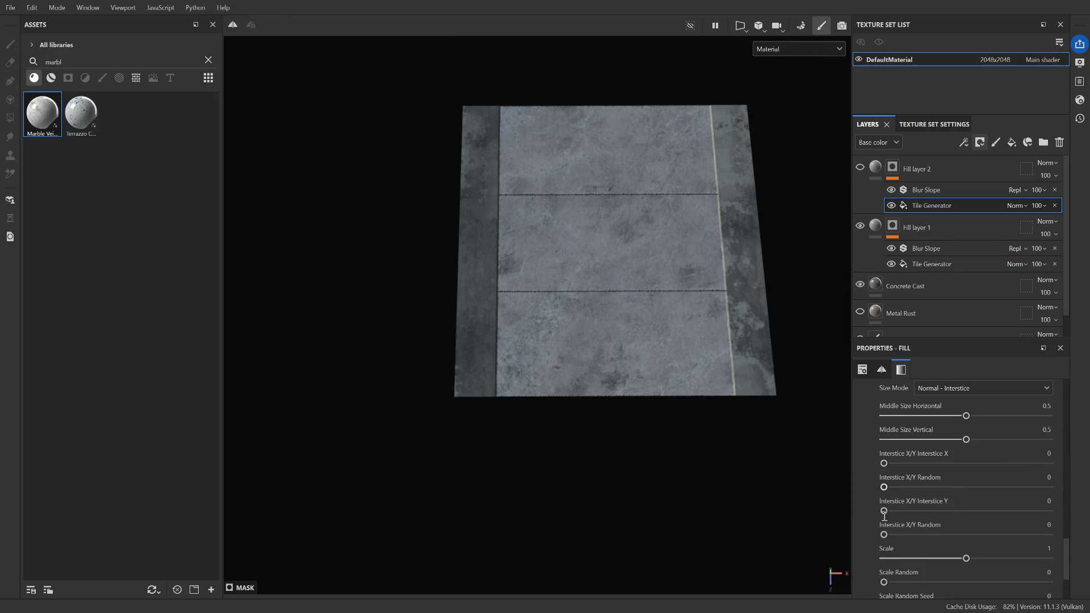
scroll(889, 548, "down", 1)
scroll(897, 549, "up", 5)
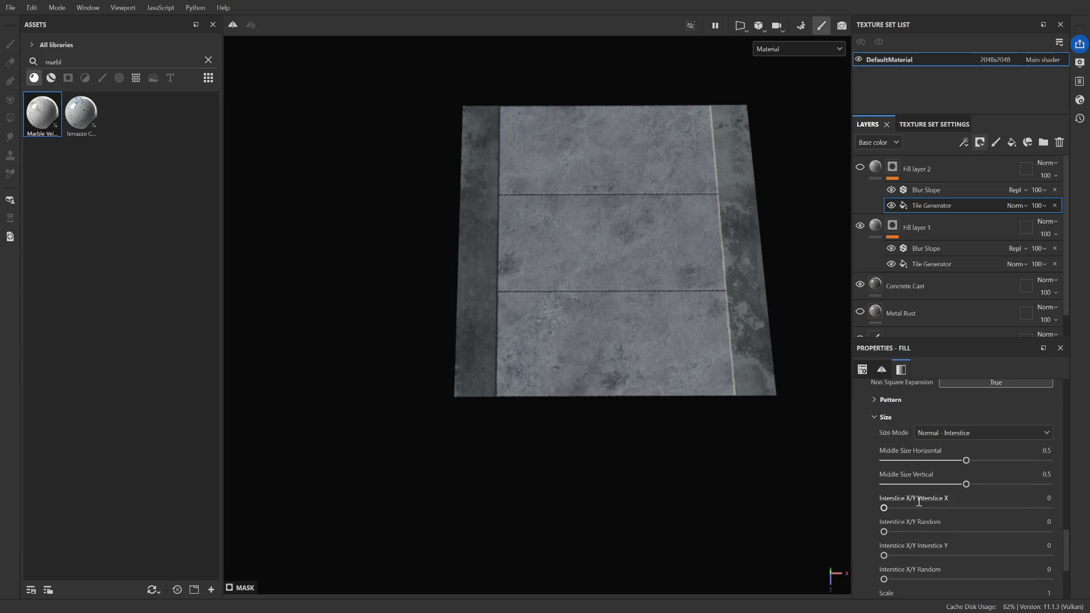
scroll(886, 507, "up", 3)
scroll(877, 514, "up", 1)
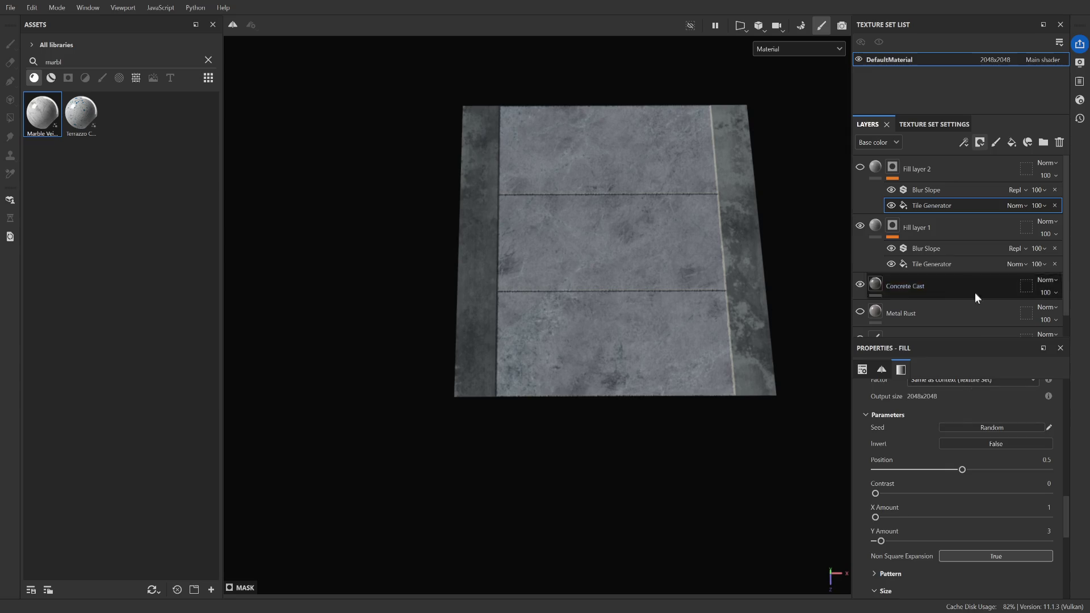
left_click(936, 262)
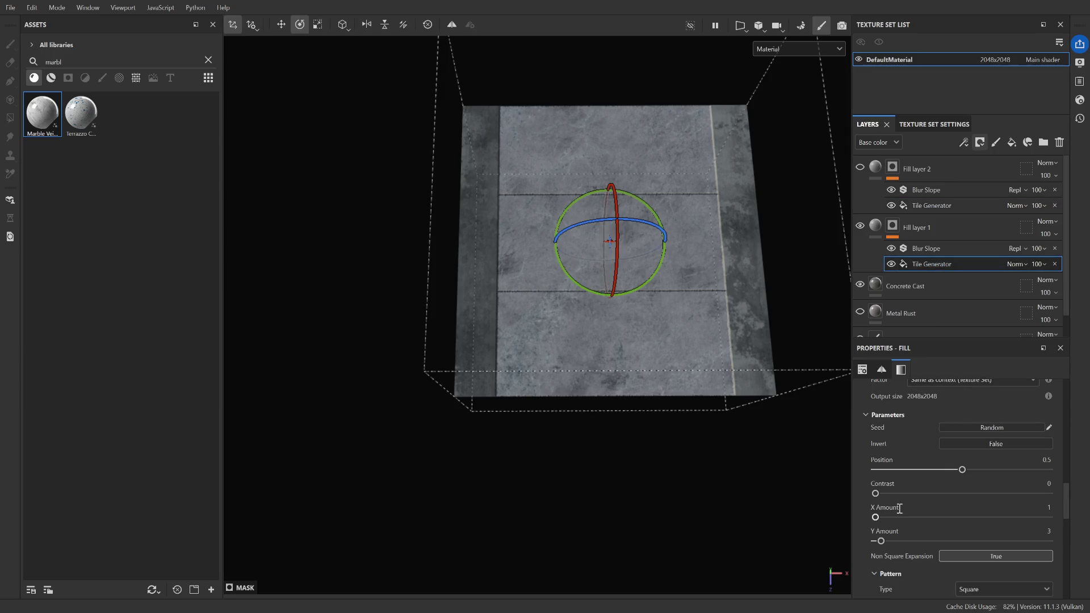
scroll(908, 506, "down", 10)
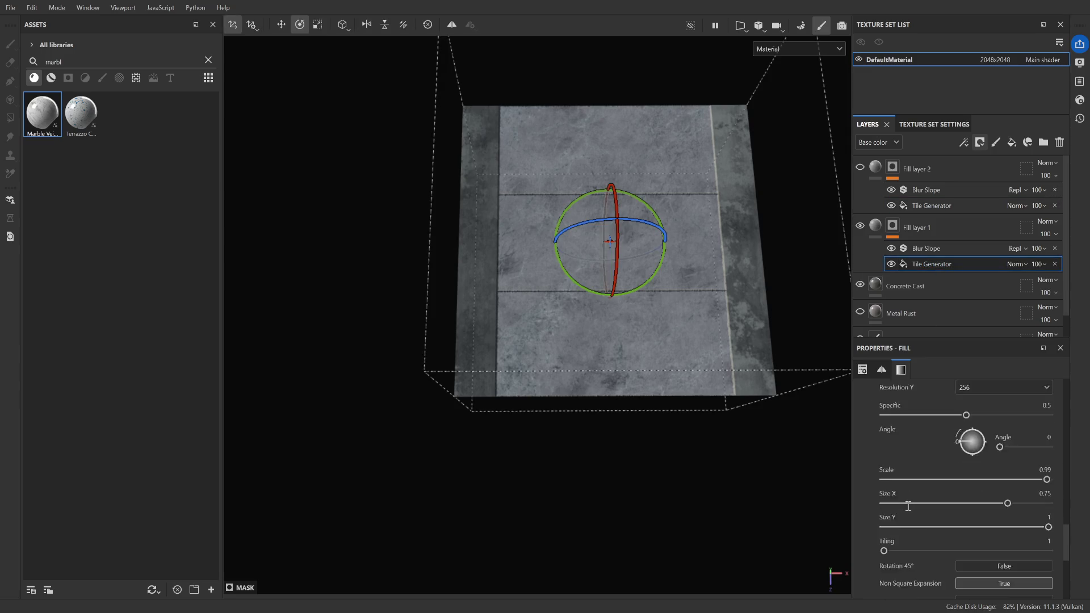
scroll(908, 506, "up", 3)
scroll(908, 506, "up", 5)
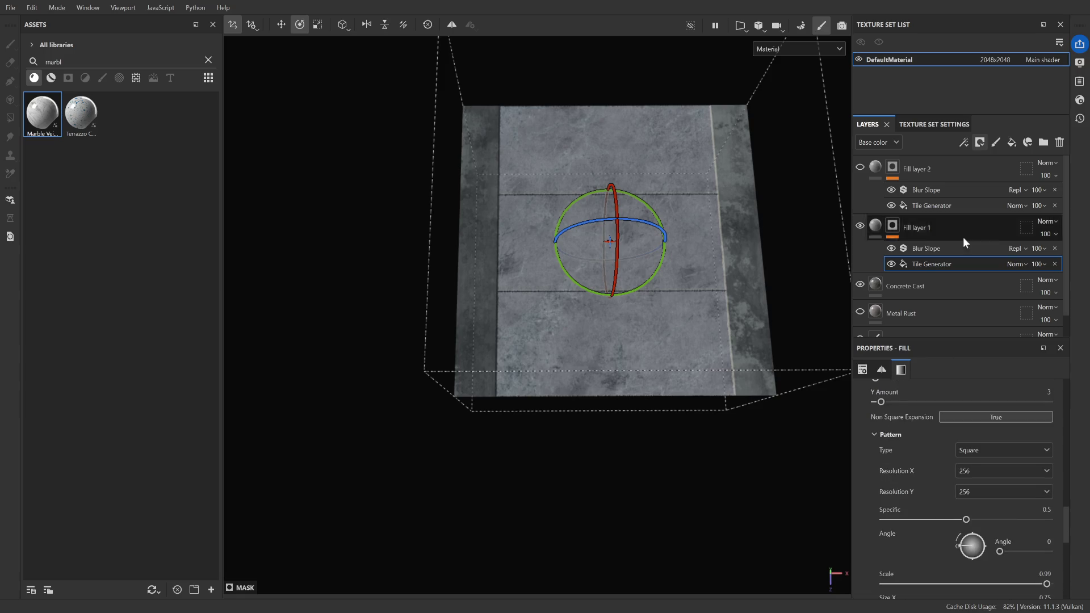
Change Fill layer 2's Tile Generator pattern Size X from 0.78 to 1
left_click(935, 208)
scroll(882, 448, "down", 1)
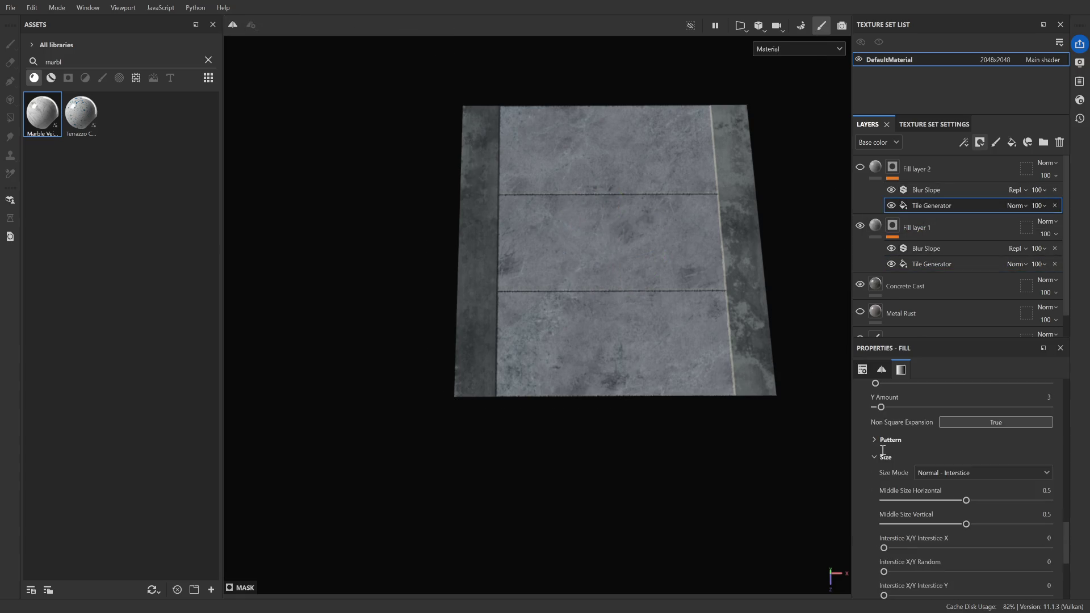
left_click(875, 458)
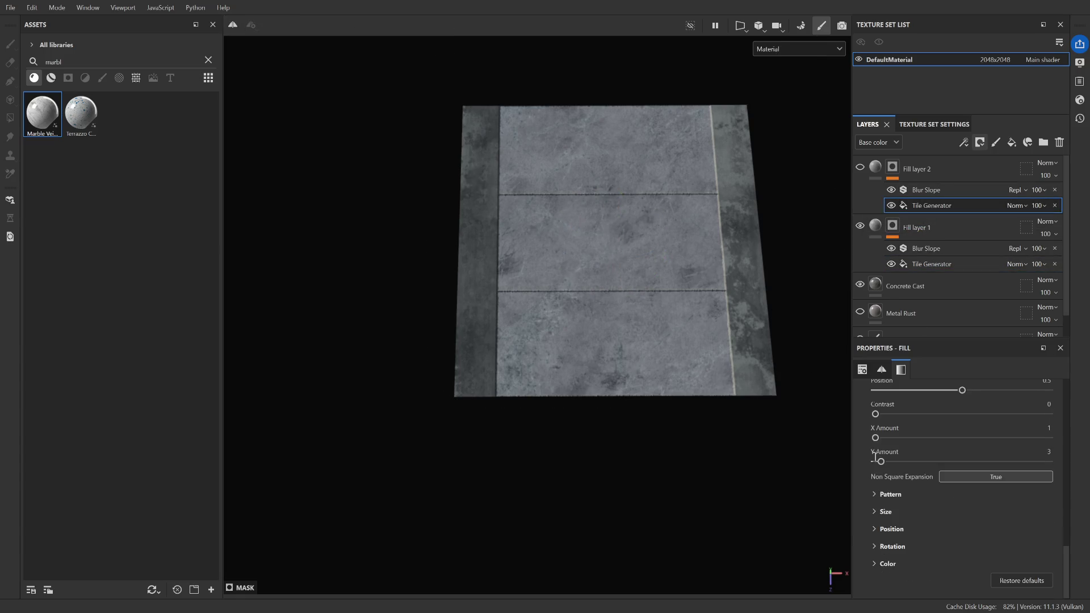
left_click(873, 495)
scroll(937, 500, "down", 4)
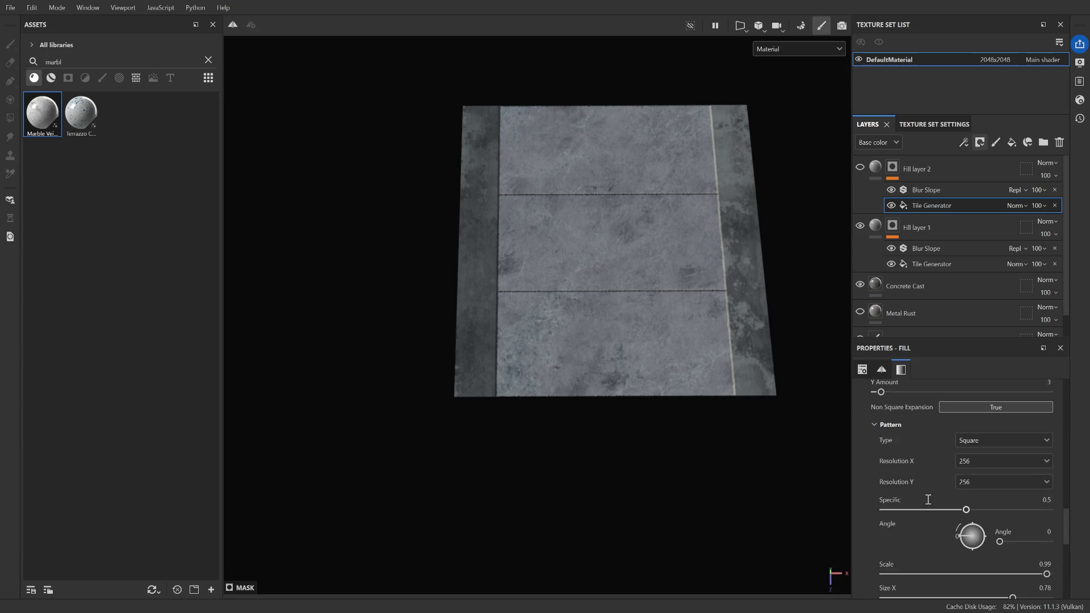
left_click(1050, 453)
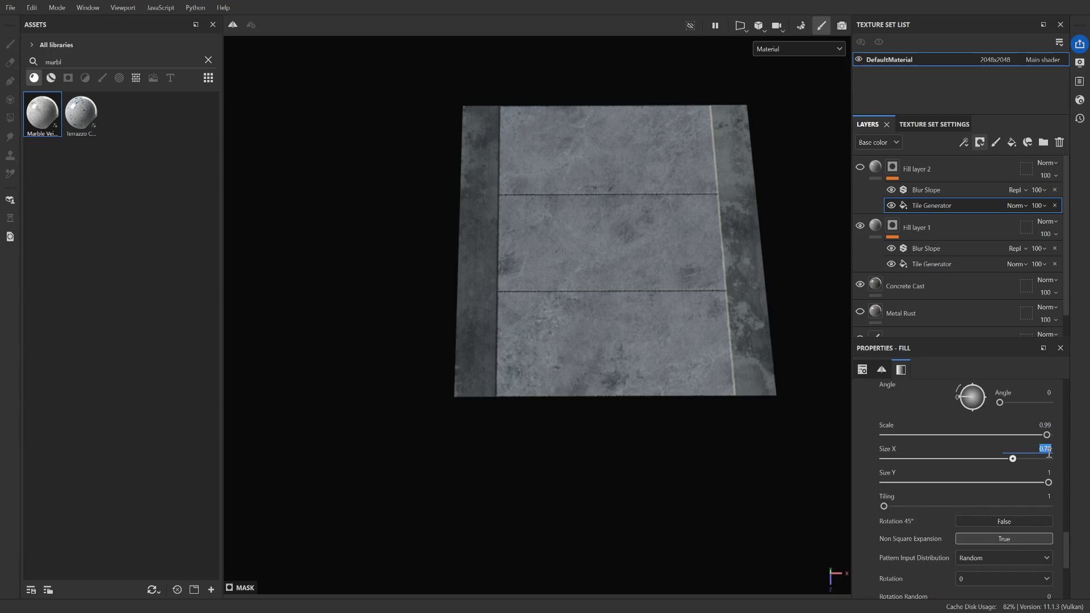
type("1")
key("Return")
left_click(861, 168)
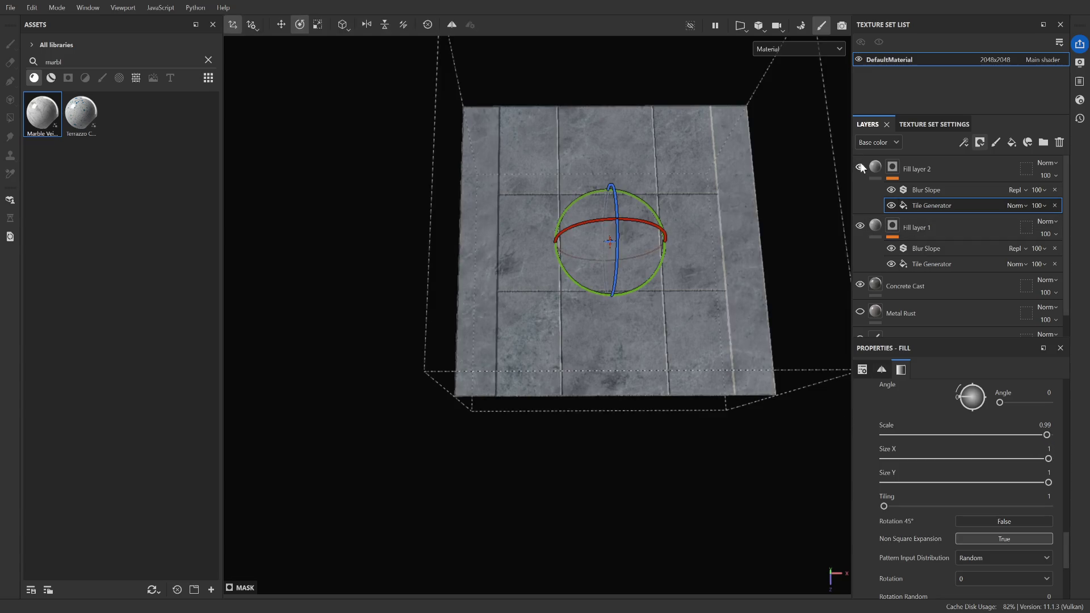
Orbit and zoom in on the tiled floor to inspect the grid
mouse_move(648, 429)
left_mouse_down("alt")
mouse_move(491, 403)
mouse_move(626, 242)
mouse_move(663, 309)
mouse_move(762, 349)
mouse_move(646, 390)
mouse_move(699, 384)
left_mouse_up("alt")
scroll(626, 240, "up", 3)
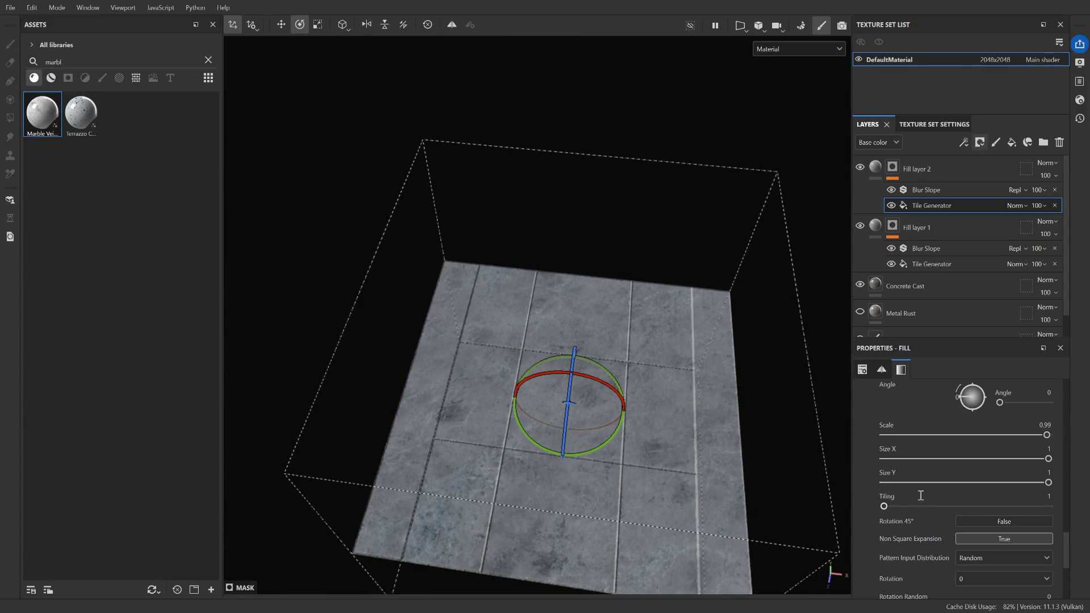
mouse_move(734, 429)
left_mouse_down("alt")
mouse_move(778, 426)
mouse_move(689, 178)
mouse_move(812, 257)
left_mouse_up("alt")
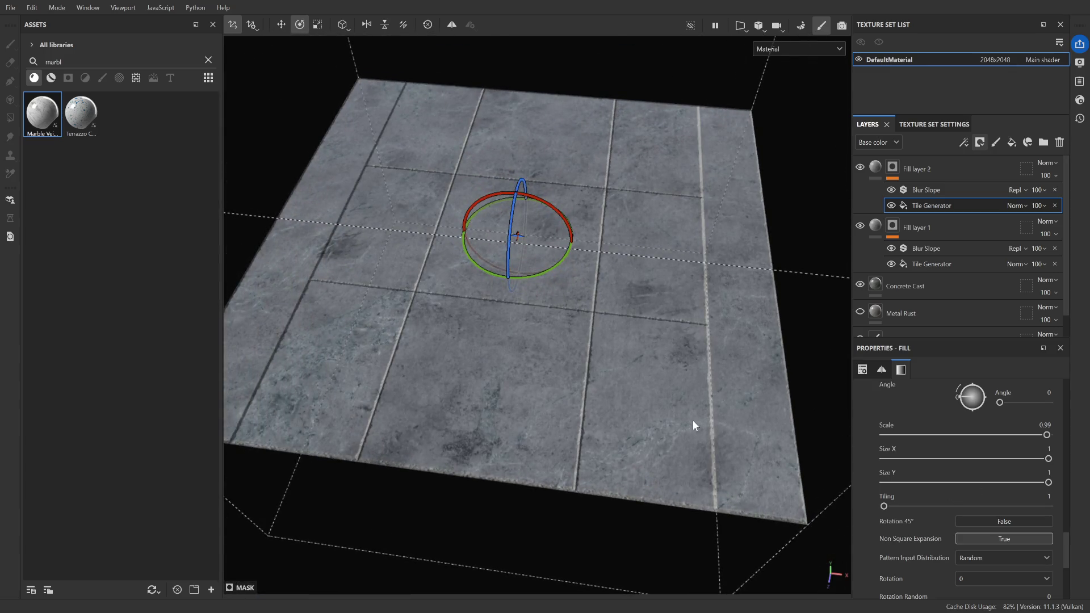
scroll(937, 497, "down", 3)
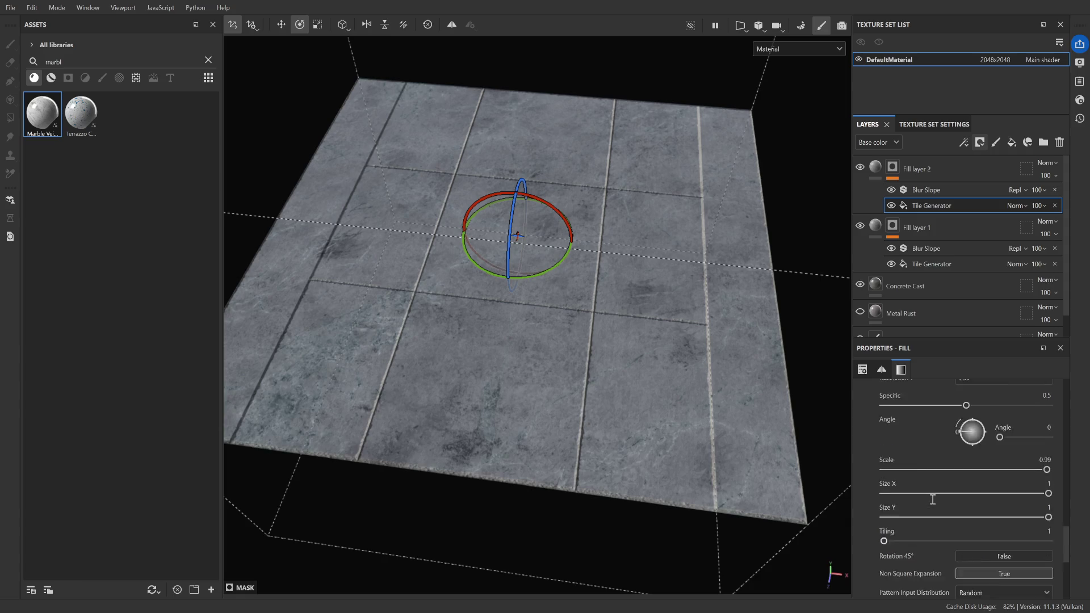
scroll(933, 516, "down", 5)
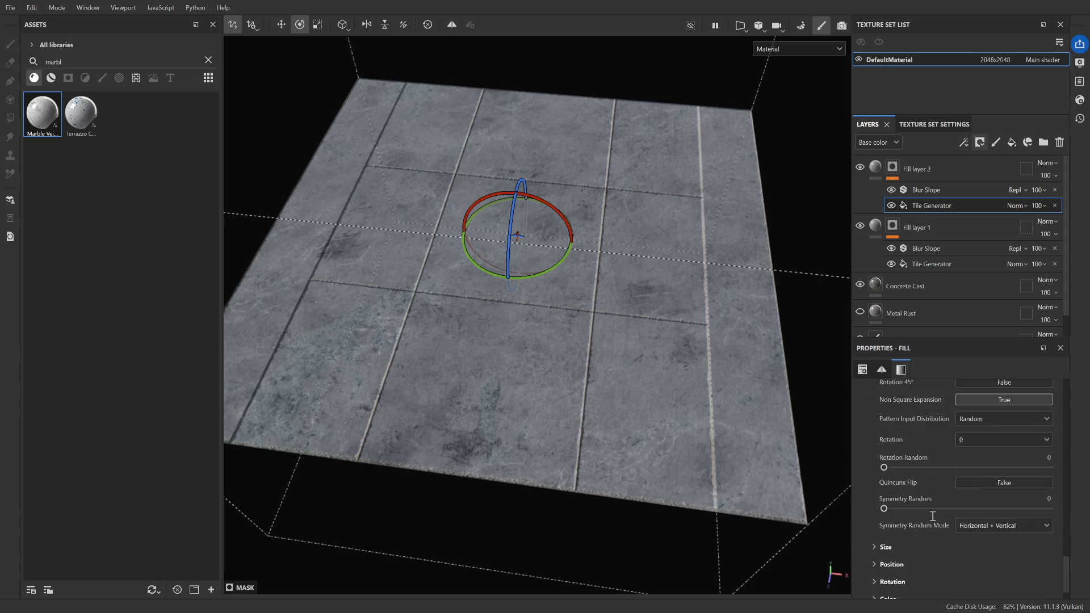
Lower the second fill layer's Tile Generator Y Amount from 3 to 2
left_click(875, 512)
scroll(879, 514, "down", 10)
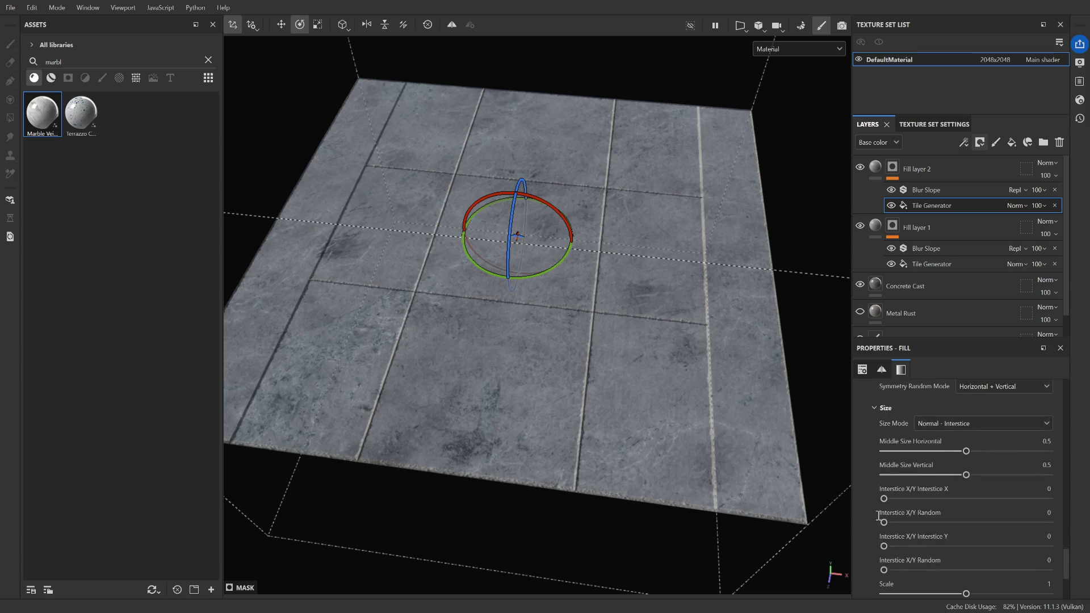
scroll(879, 515, "up", 10)
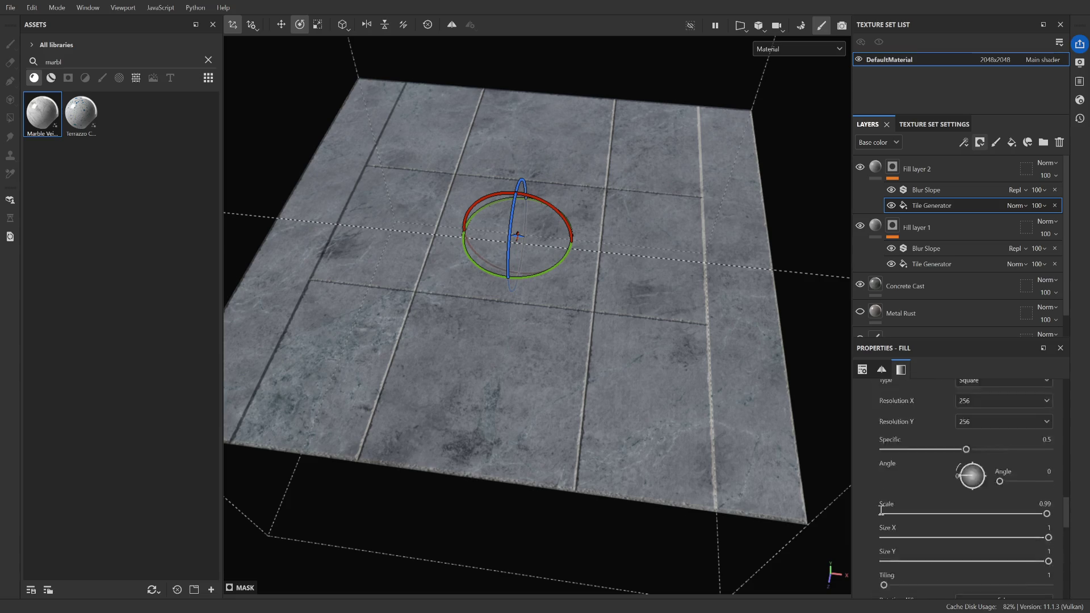
scroll(926, 505, "up", 3)
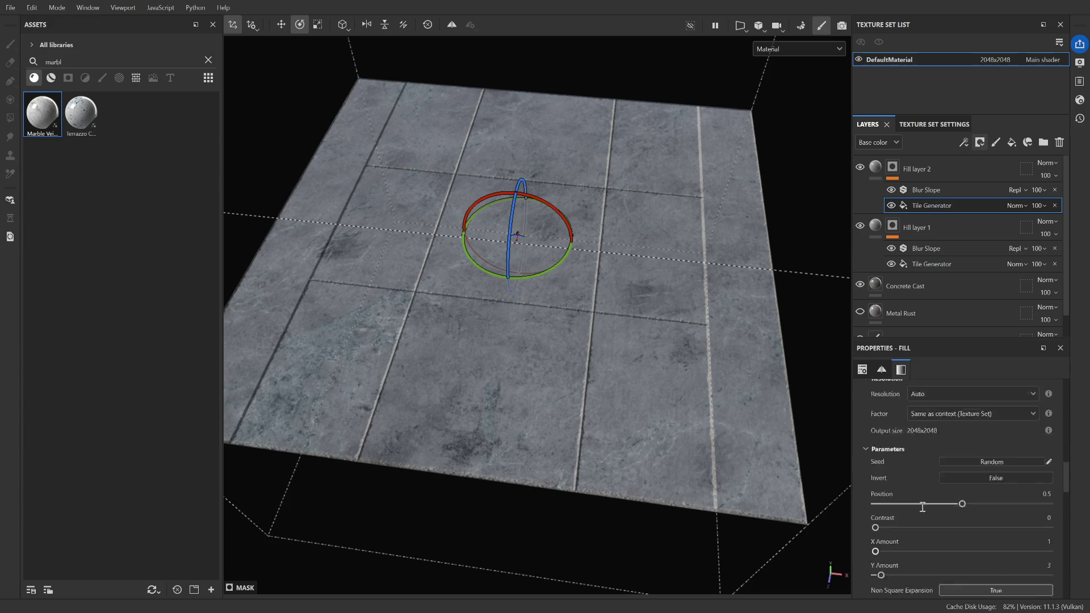
scroll(903, 503, "up", 10)
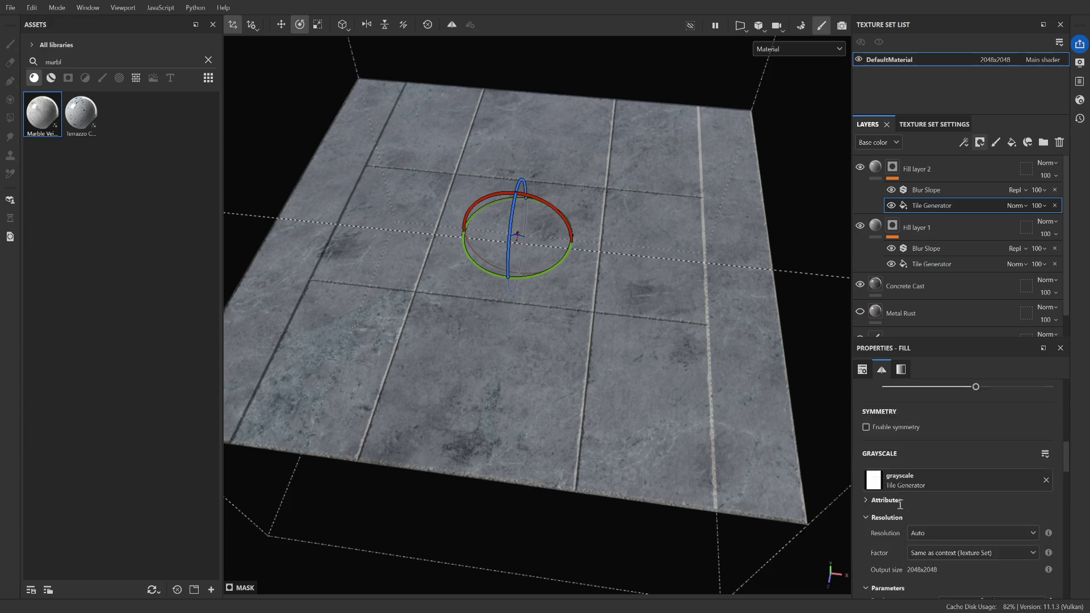
scroll(903, 499, "up", 10)
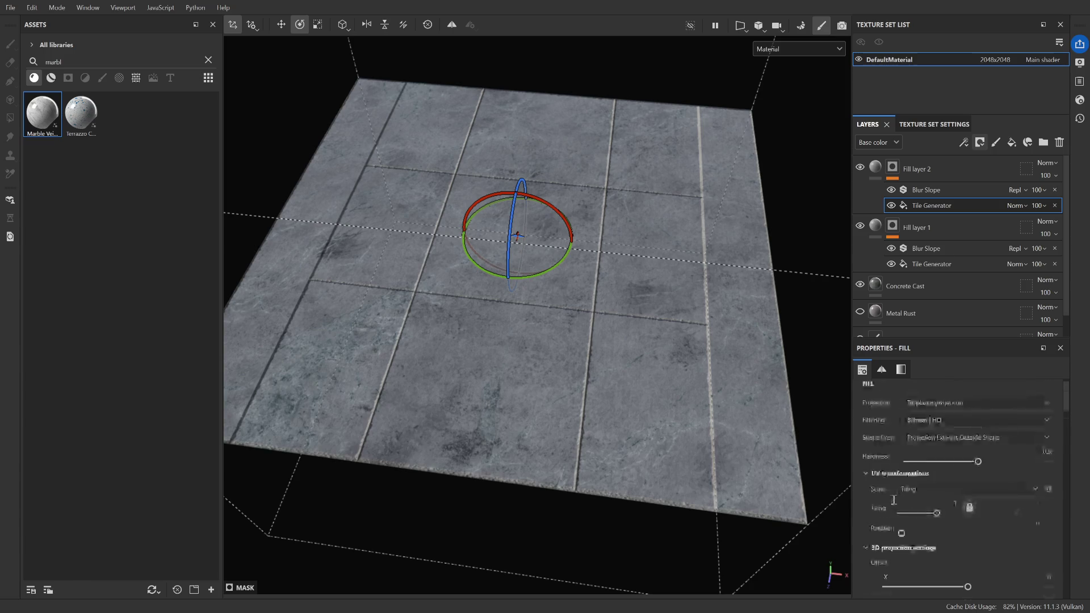
scroll(868, 502, "down", 3)
scroll(868, 502, "down", 10)
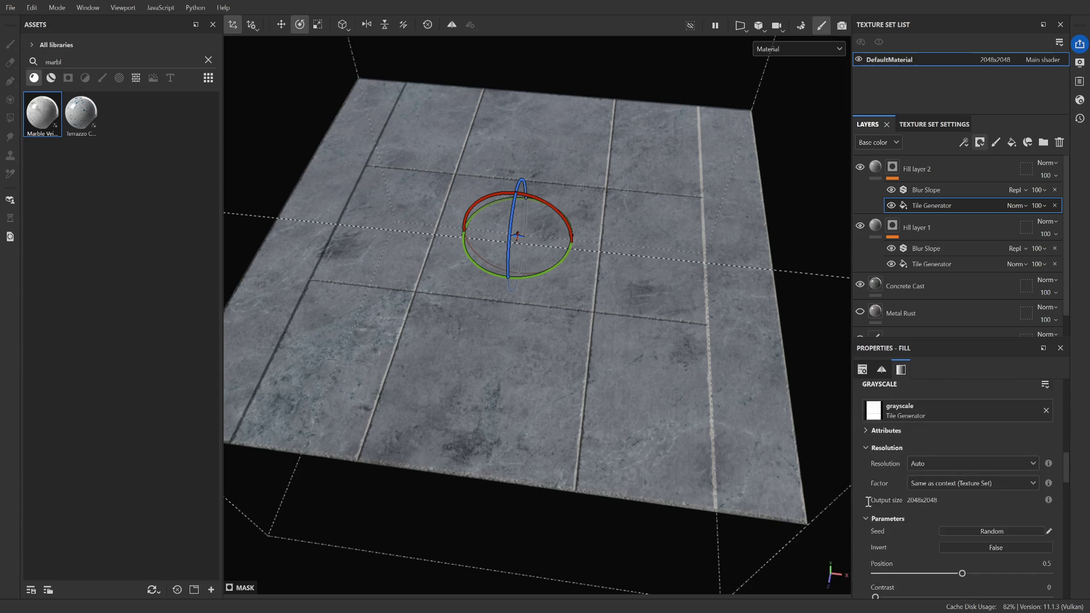
scroll(868, 502, "down", 3)
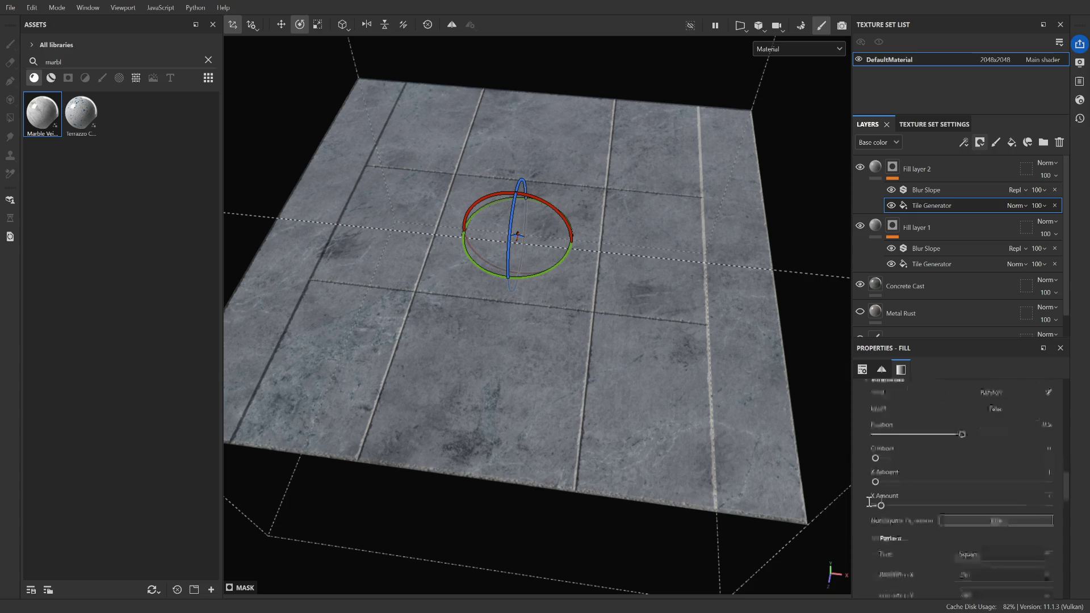
left_click_drag(877, 484, 878, 502)
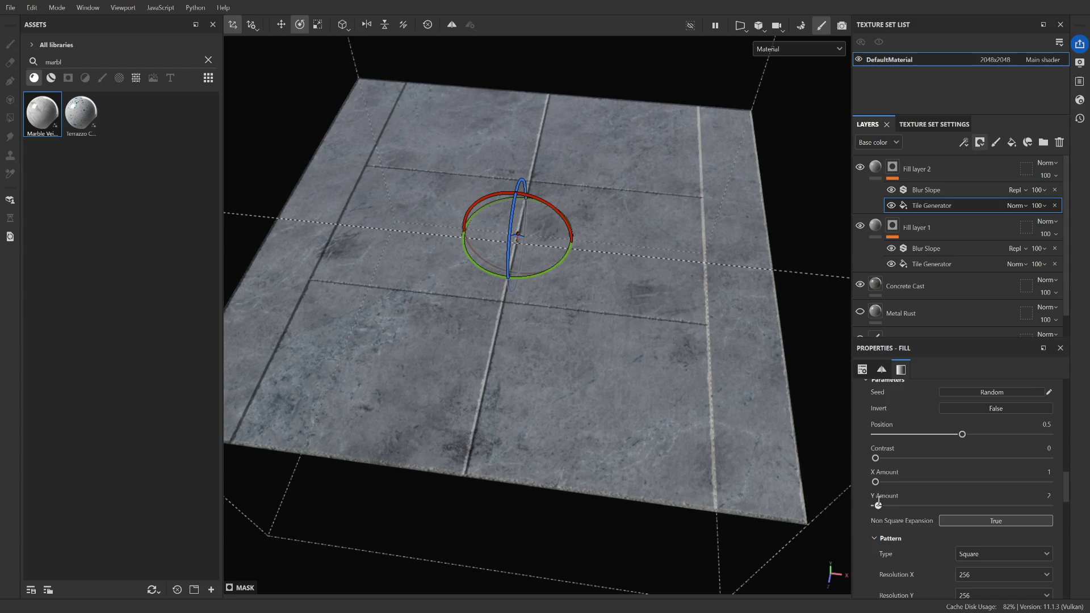
Shrink the tile mask's Size Y from 1 to about 0.49
scroll(886, 498, "down", 3)
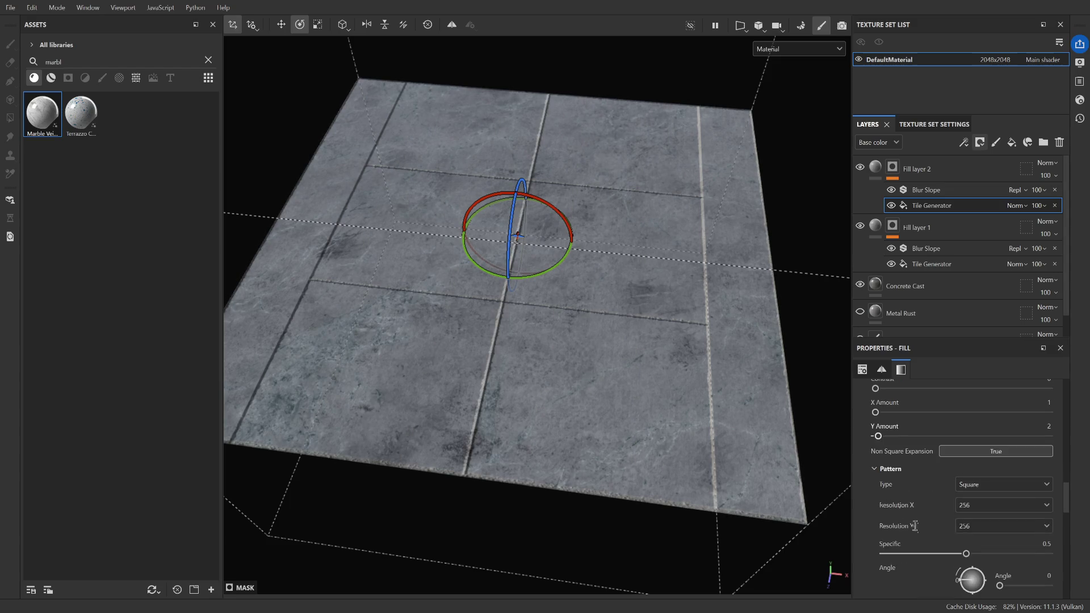
scroll(913, 522, "up", 3)
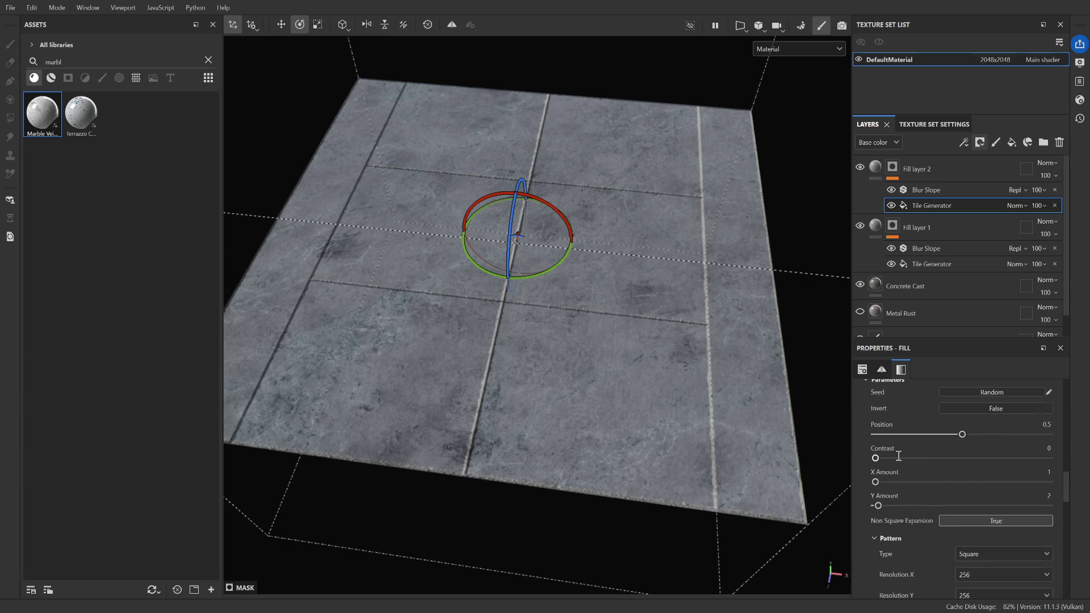
scroll(899, 456, "up", 10)
scroll(899, 459, "up", 8)
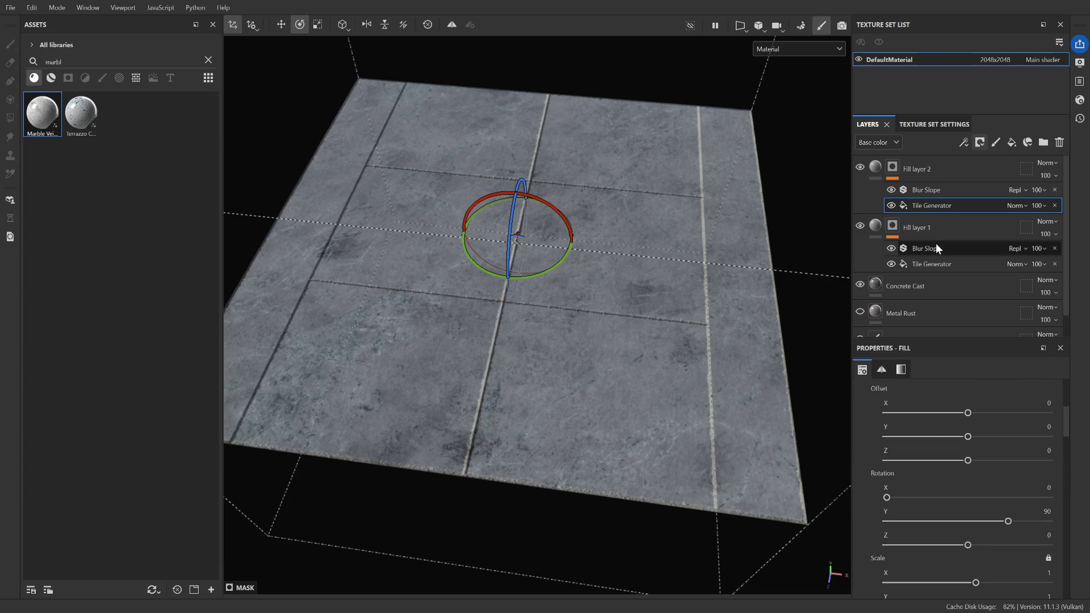
scroll(910, 469, "down", 15)
scroll(910, 469, "down", 6)
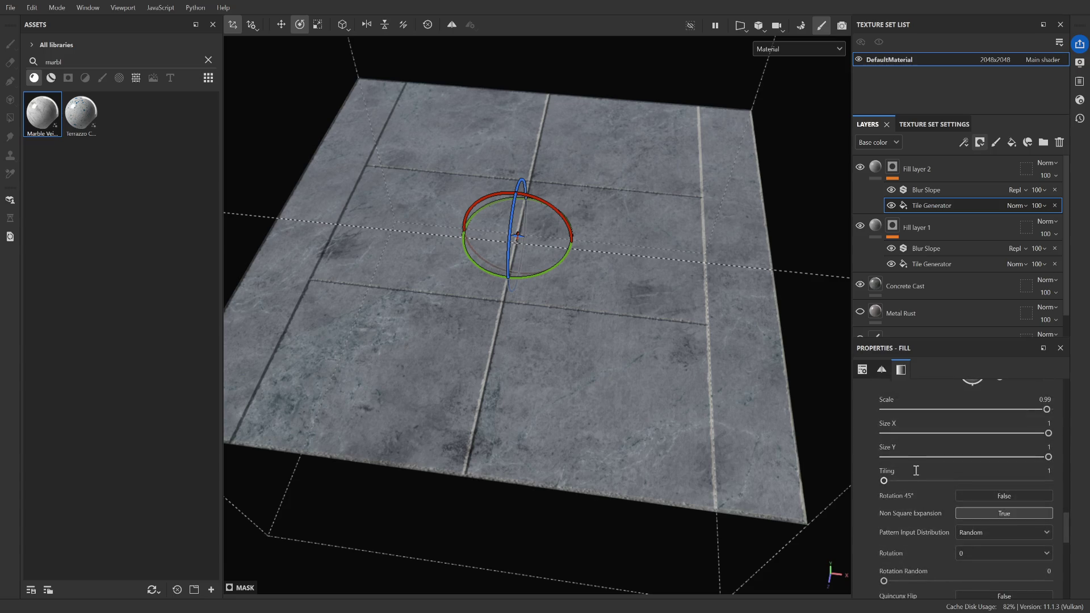
scroll(910, 476, "up", 2)
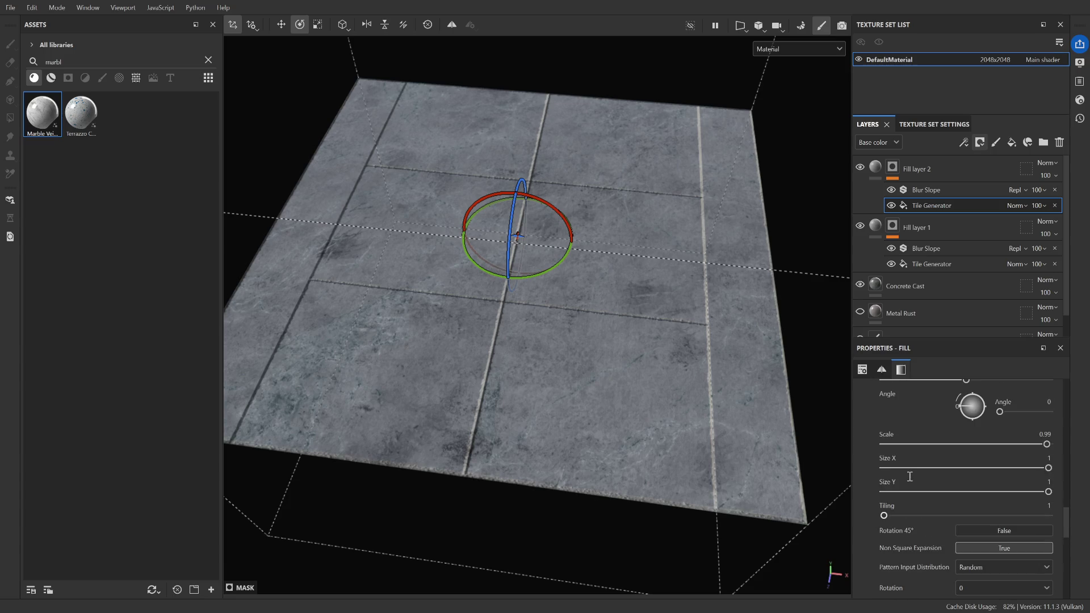
mouse_move(1047, 444)
left_mouse_down()
mouse_move(915, 428)
mouse_move(1064, 435)
mouse_move(1022, 467)
mouse_move(1053, 466)
mouse_move(1036, 492)
mouse_move(966, 490)
left_mouse_up()
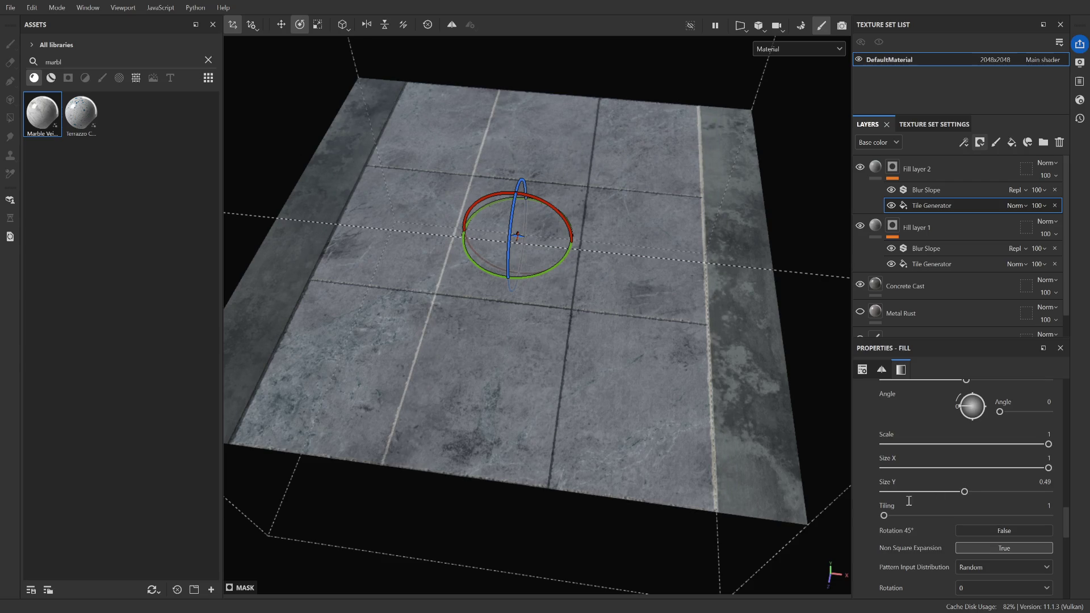
Review Fill layer 2's Tile Generator parameters and set the gizmo to scale the mask projection
scroll(897, 514, "down", 2)
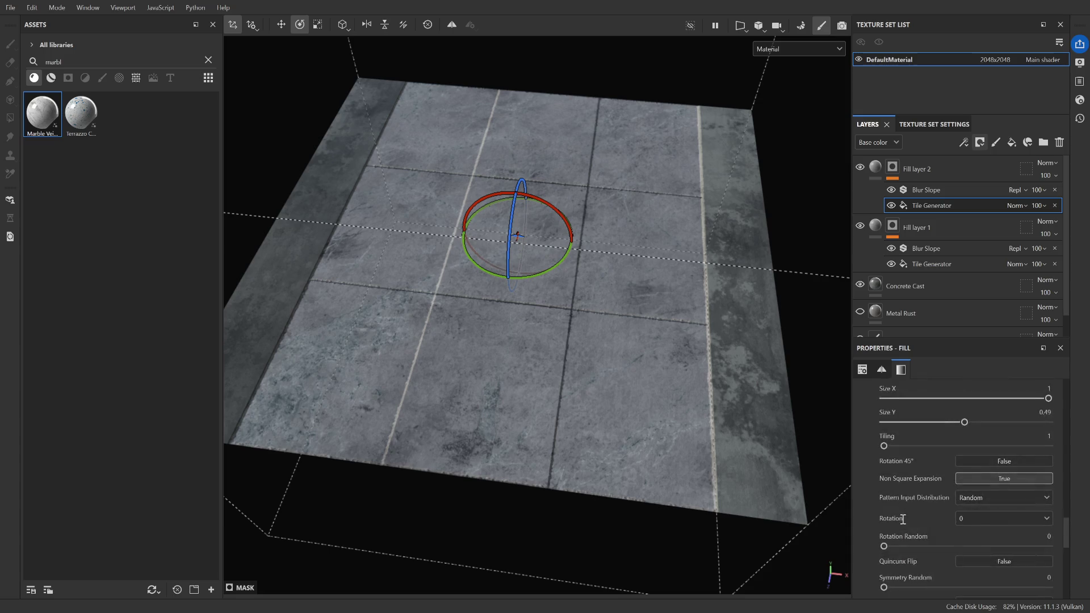
scroll(906, 519, "down", 1)
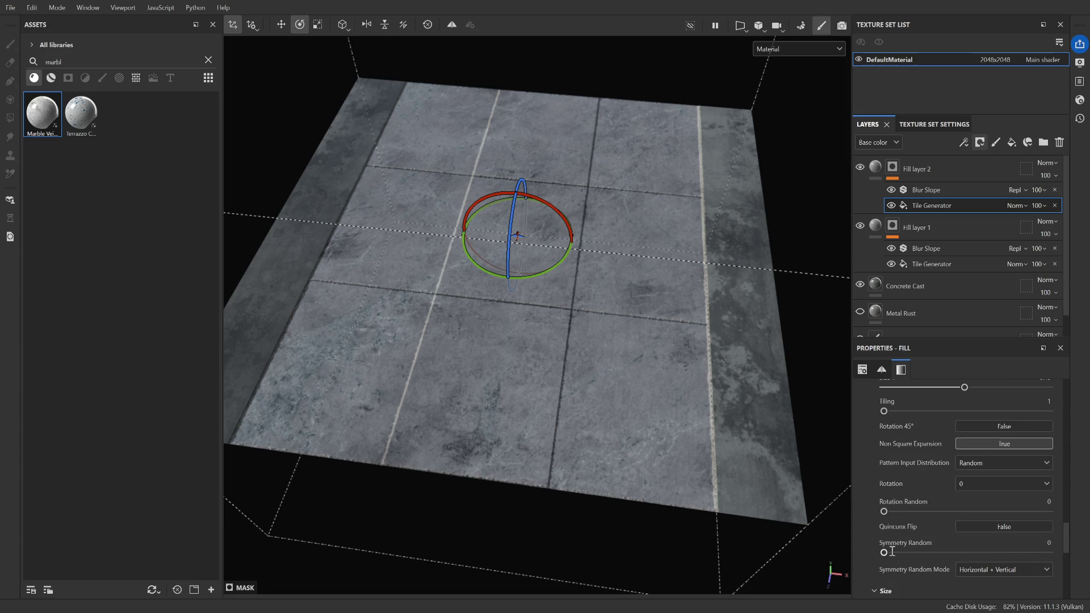
scroll(888, 550, "down", 3)
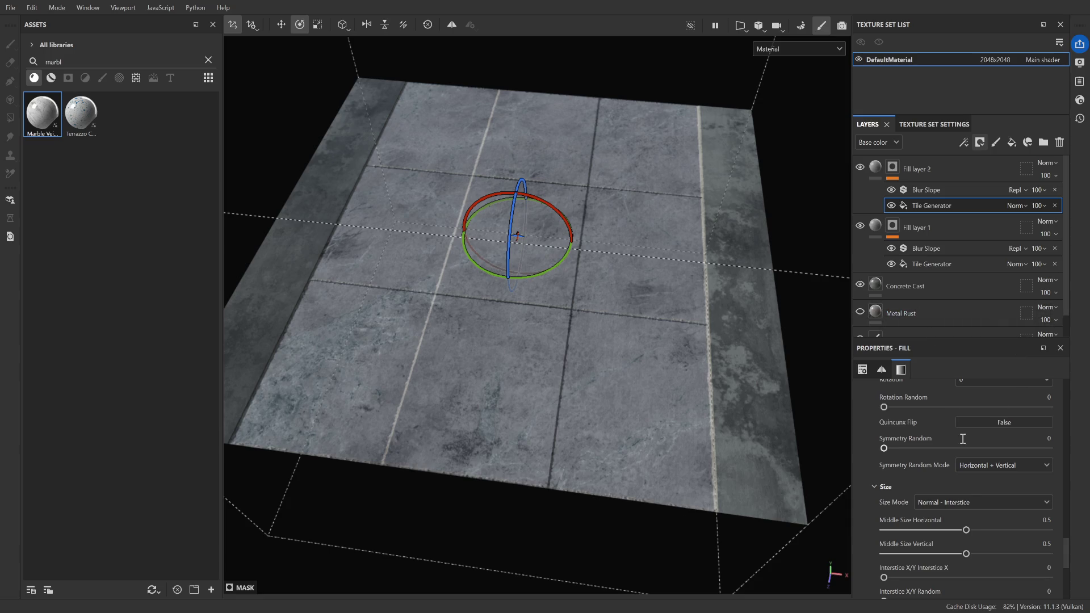
scroll(946, 502, "down", 4)
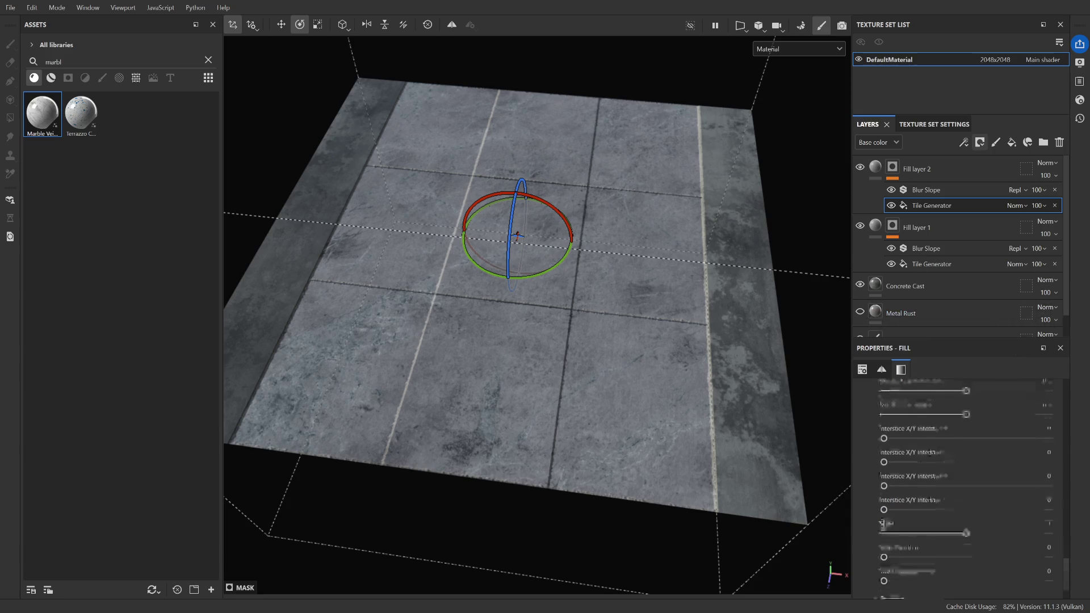
scroll(943, 542, "down", 1)
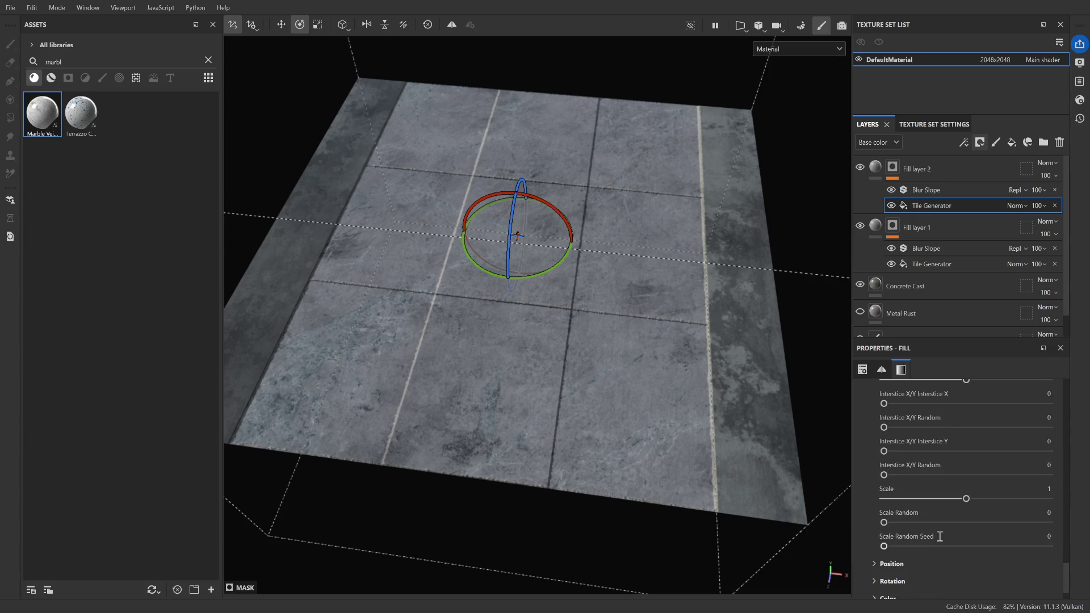
scroll(918, 528, "up", 5)
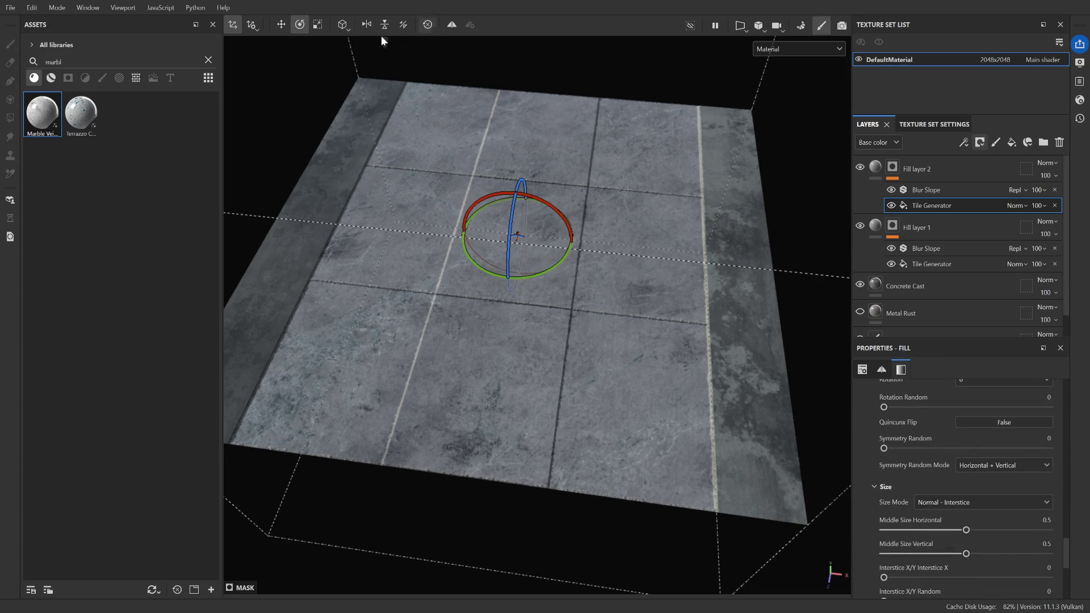
left_click(323, 25)
Stretch the tile mask projection wider with the scale gizmo
left_click_drag(572, 239, 682, 257)
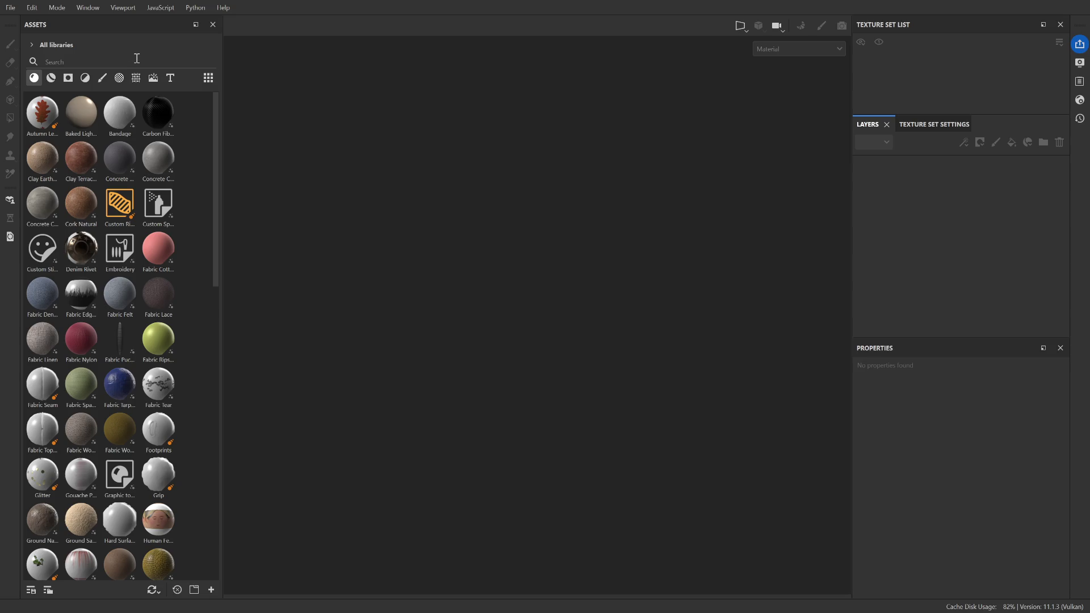
Reopen the recent floor project and orbit closer to the concrete slab
key("alt")
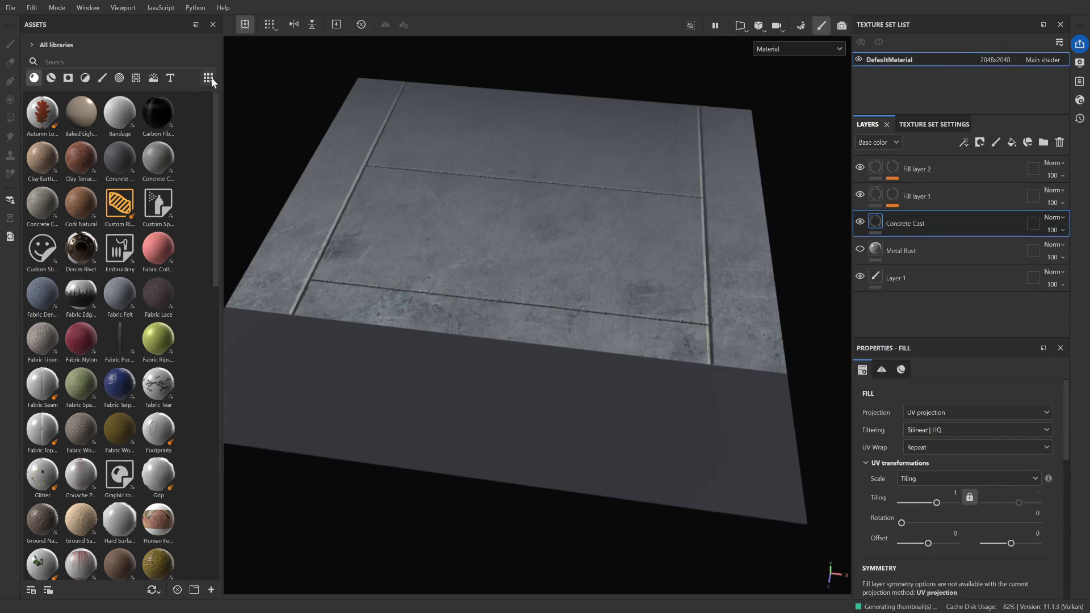
mouse_move(550, 262)
left_mouse_down("alt")
mouse_move(535, 282)
mouse_move(578, 319)
mouse_move(520, 342)
mouse_move(534, 325)
mouse_move(535, 286)
mouse_move(528, 319)
left_mouse_up("alt")
scroll(588, 405, "up", 3)
scroll(588, 404, "down", 4)
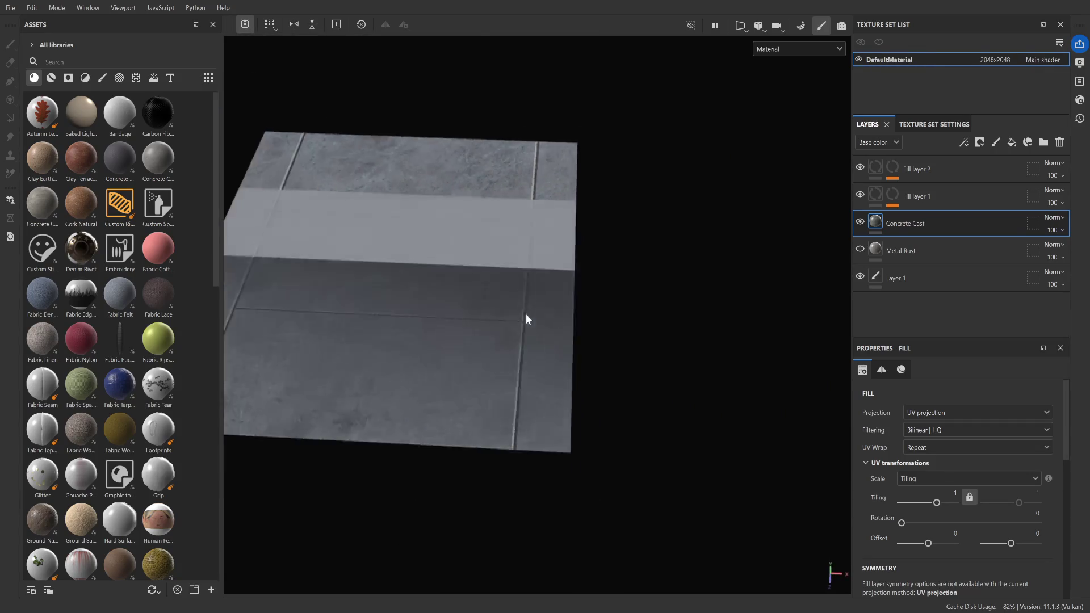
scroll(526, 316, "up", 3)
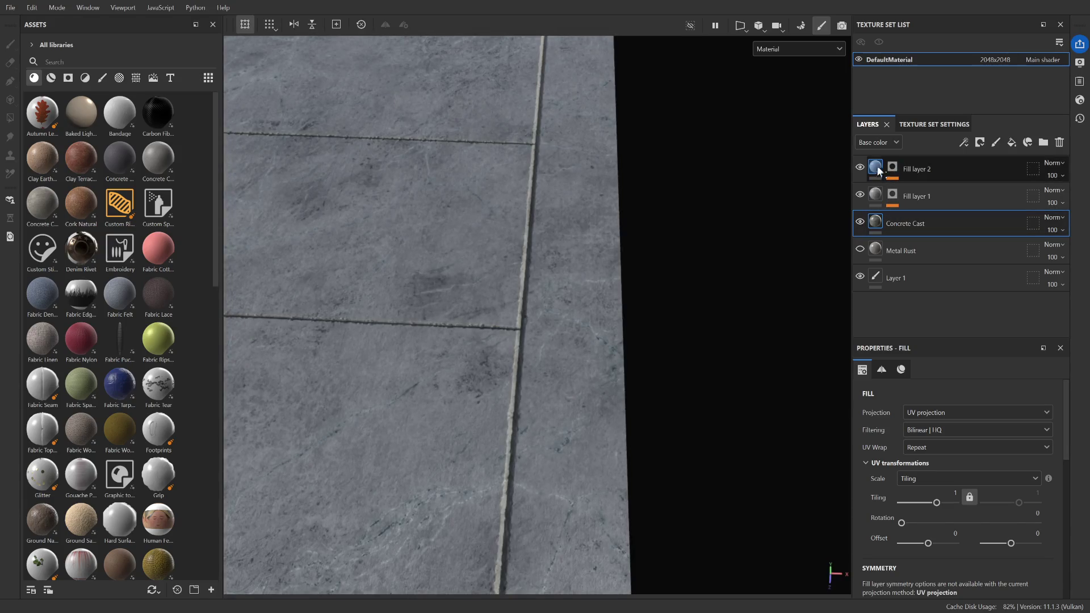
Select Fill layer 2, scroll to its Marble Veined parameters, and view the whole floor
left_click(914, 168)
scroll(912, 427, "down", 5)
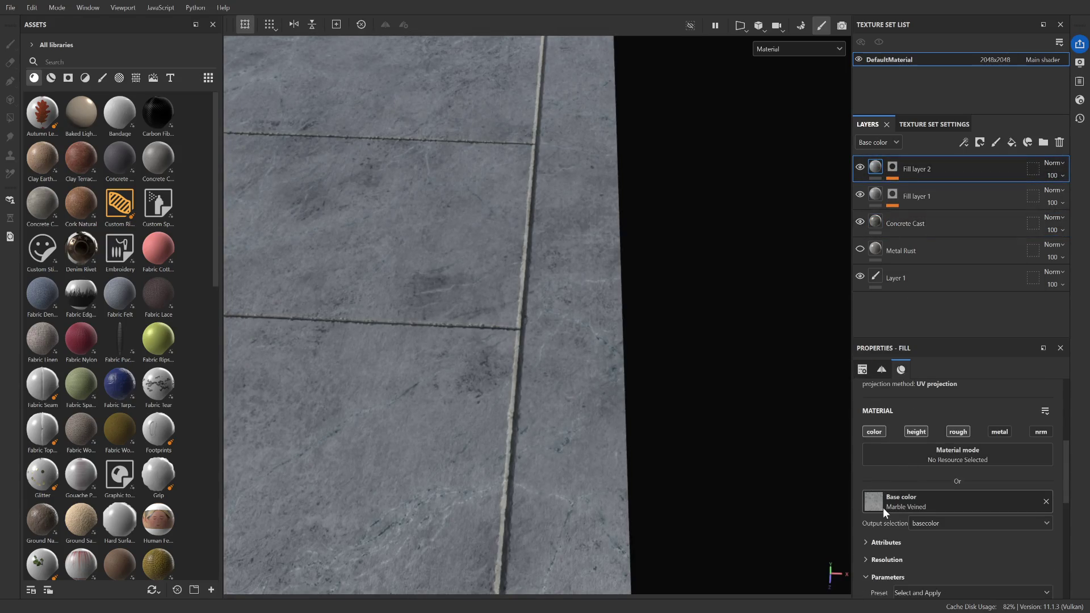
scroll(884, 507, "down", 3)
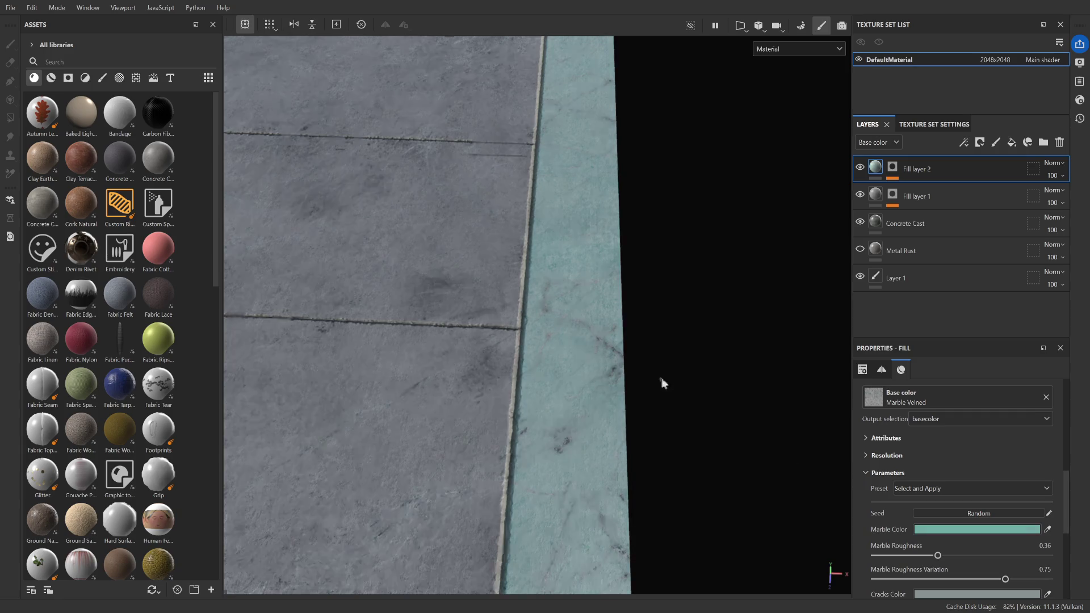
scroll(666, 384, "down", 5)
scroll(574, 350, "up", 4)
mouse_move(574, 350)
left_mouse_down("alt")
mouse_move(597, 324)
mouse_move(565, 324)
mouse_move(568, 284)
left_mouse_up("alt")
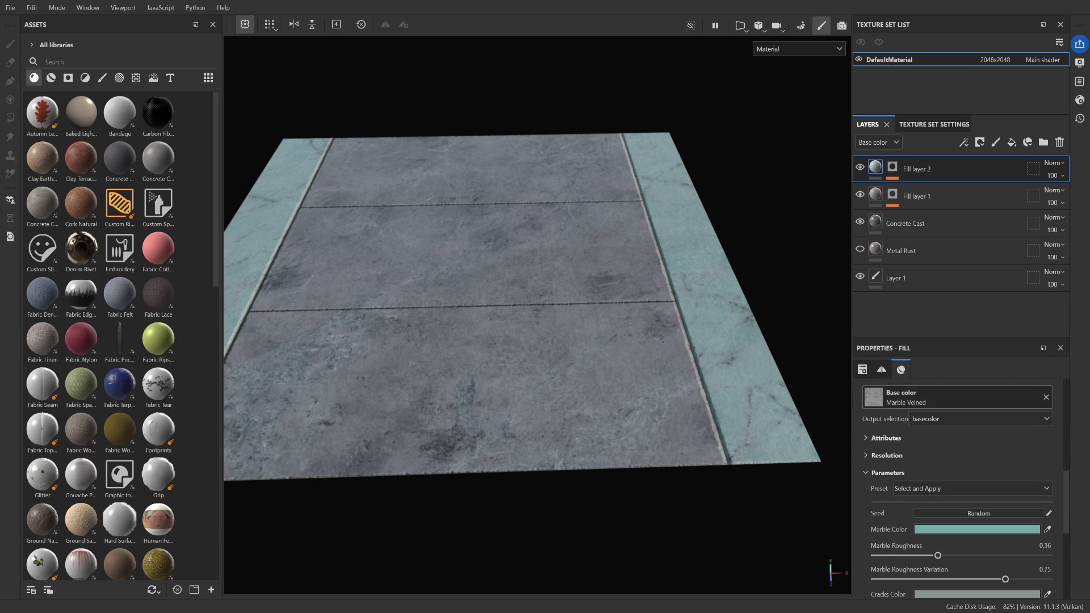
Undo the teal colour so the marble strips turn grey, and frame the plane top-down
key("ctrl+z")
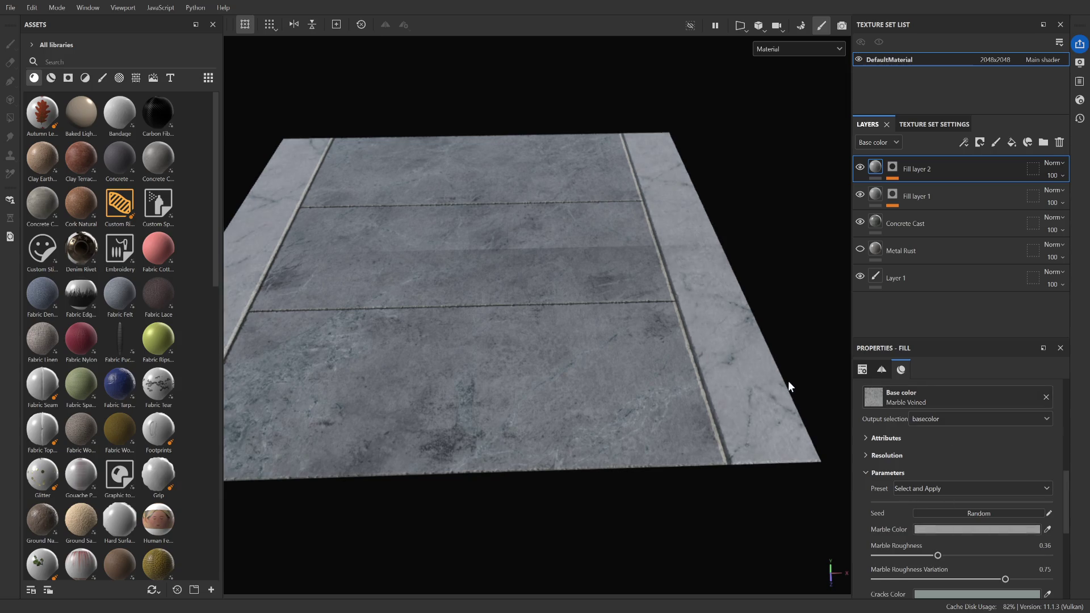
scroll(723, 271, "down", 3)
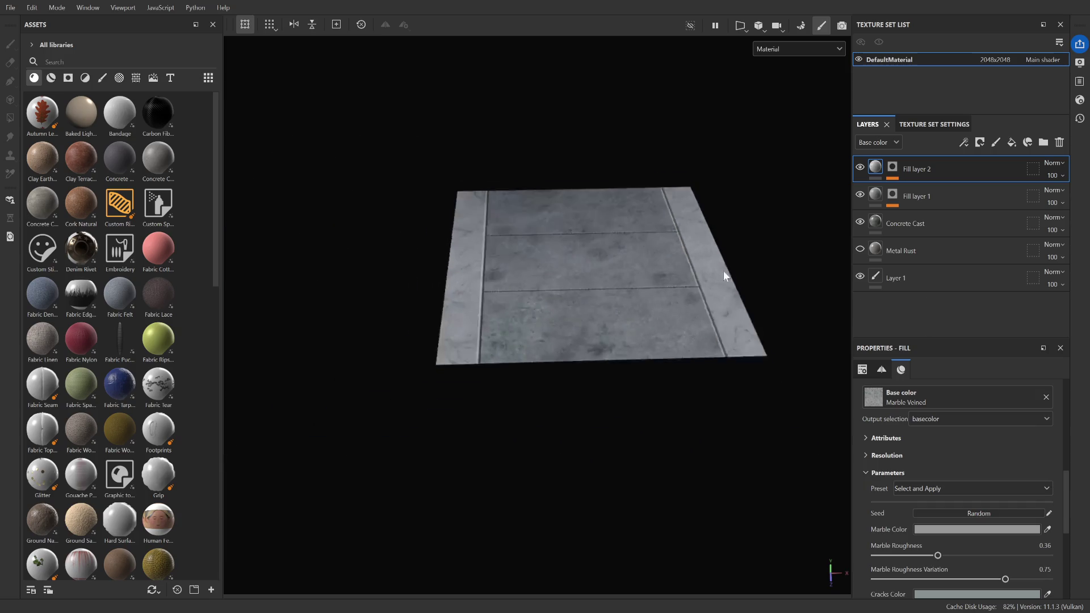
scroll(537, 251, "up", 6)
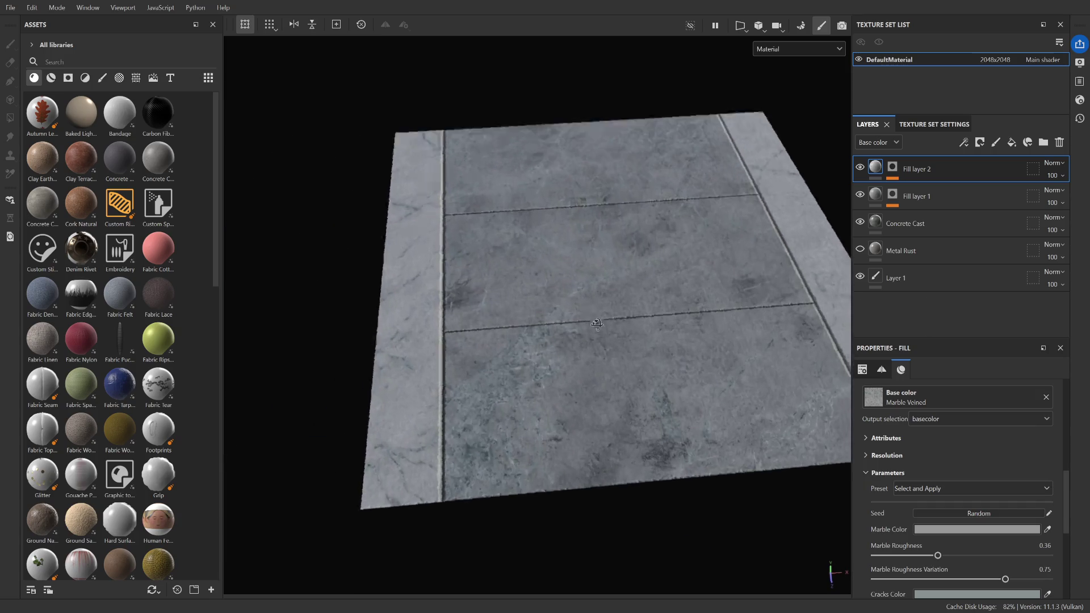
mouse_move(596, 324)
left_mouse_down("alt")
mouse_move(754, 391)
mouse_move(650, 323)
mouse_move(583, 304)
left_mouse_up("alt")
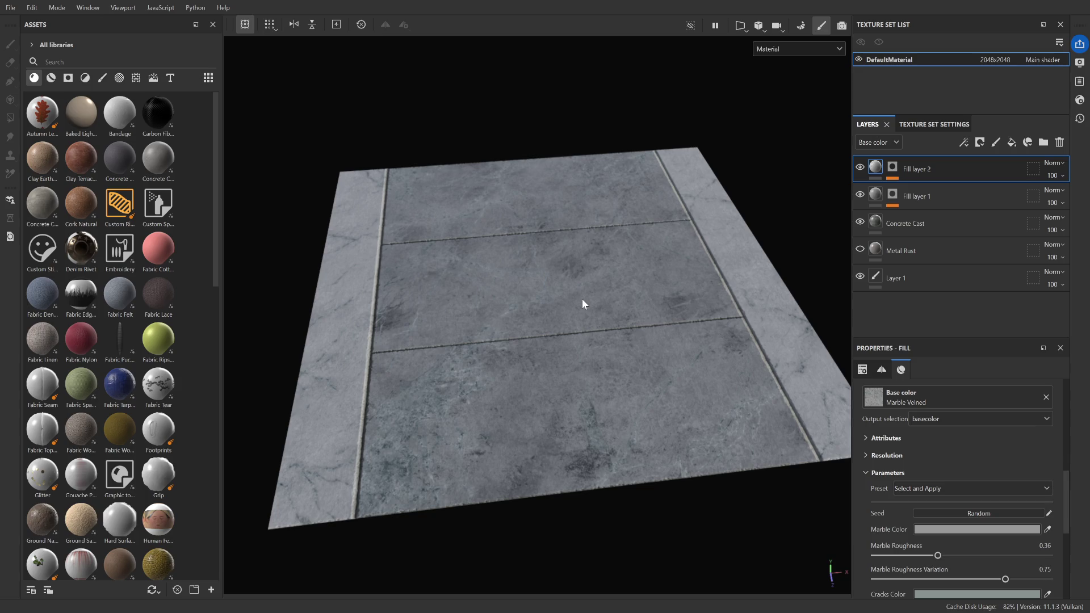
mouse_move(581, 298)
right_mouse_down("alt")
mouse_move(543, 277)
mouse_move(569, 370)
mouse_move(566, 355)
right_mouse_up("alt")
left_click_drag(566, 355, 532, 291, "alt")
right_click_drag(534, 402, 477, 311, "alt")
mouse_move(477, 312)
middle_mouse_down("alt")
mouse_move(498, 312)
mouse_move(508, 288)
middle_mouse_up("alt")
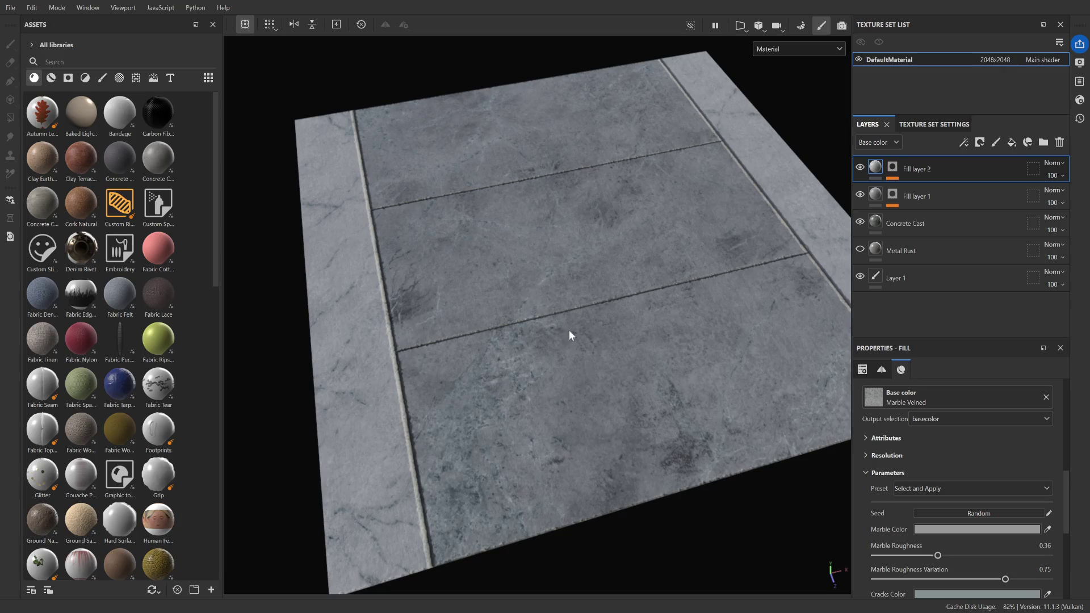
Orbit and zoom around the grey marble plane to inspect the tiles up close and overall
scroll(455, 335, "up", 5)
mouse_move(476, 409)
left_mouse_down("alt")
mouse_move(539, 368)
mouse_move(506, 401)
mouse_move(537, 366)
mouse_move(513, 318)
mouse_move(564, 315)
mouse_move(525, 357)
left_mouse_up("alt")
scroll(538, 368, "down", 3)
scroll(506, 401, "up", 5)
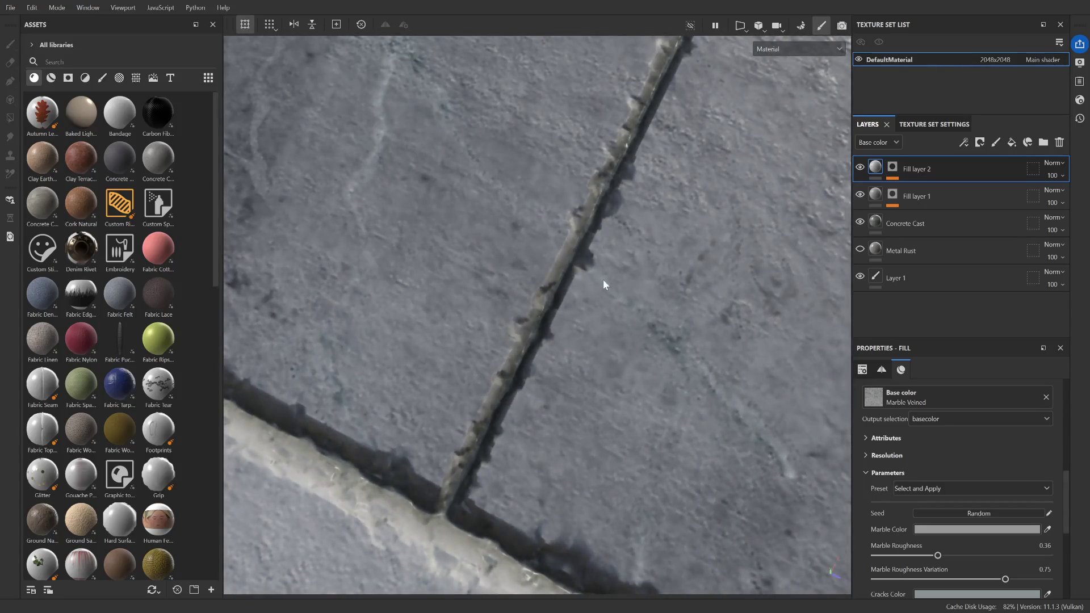
scroll(568, 314, "down", 3)
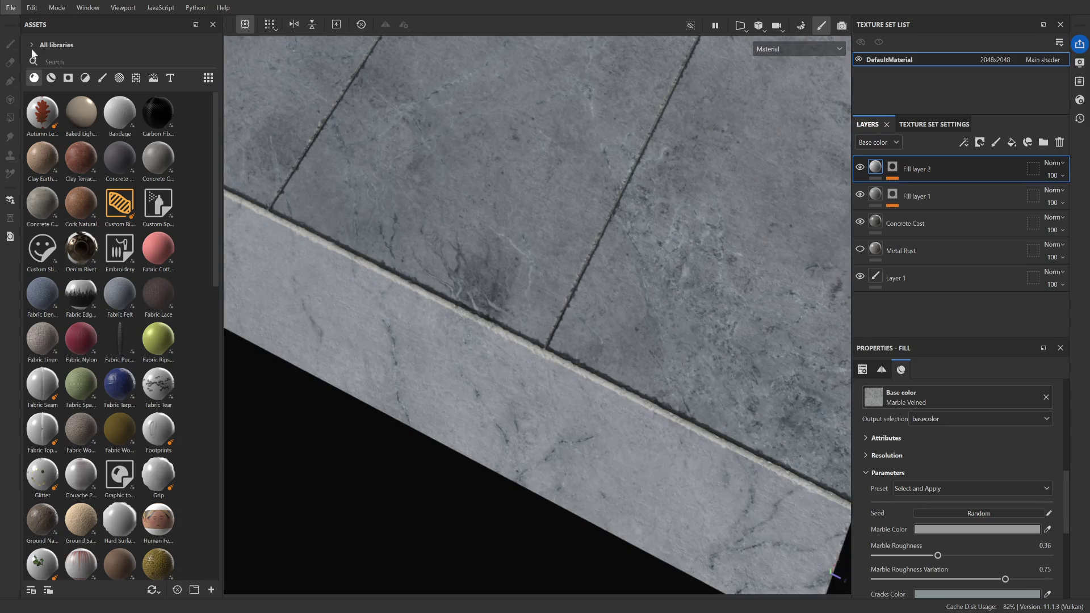
scroll(582, 253, "down", 5)
mouse_move(581, 253)
left_mouse_down("alt")
mouse_move(657, 317)
mouse_move(526, 265)
left_mouse_up("alt")
middle_click_drag(526, 265, 495, 256, "alt")
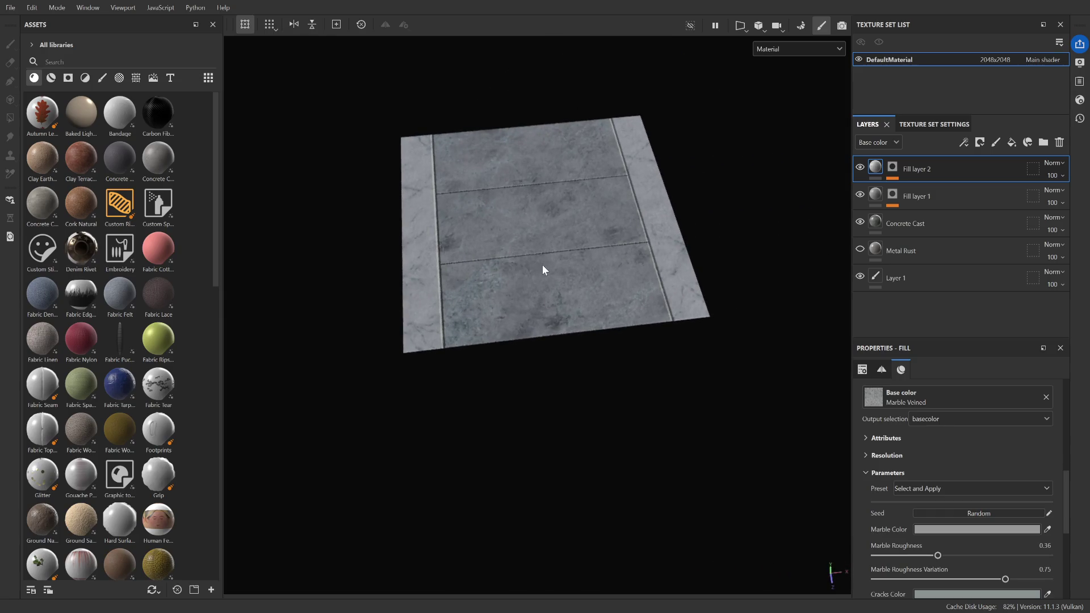
mouse_move(536, 263)
right_mouse_down("alt")
mouse_move(474, 253)
mouse_move(488, 250)
right_mouse_up("alt")
left_click_drag(487, 250, 523, 272, "alt")
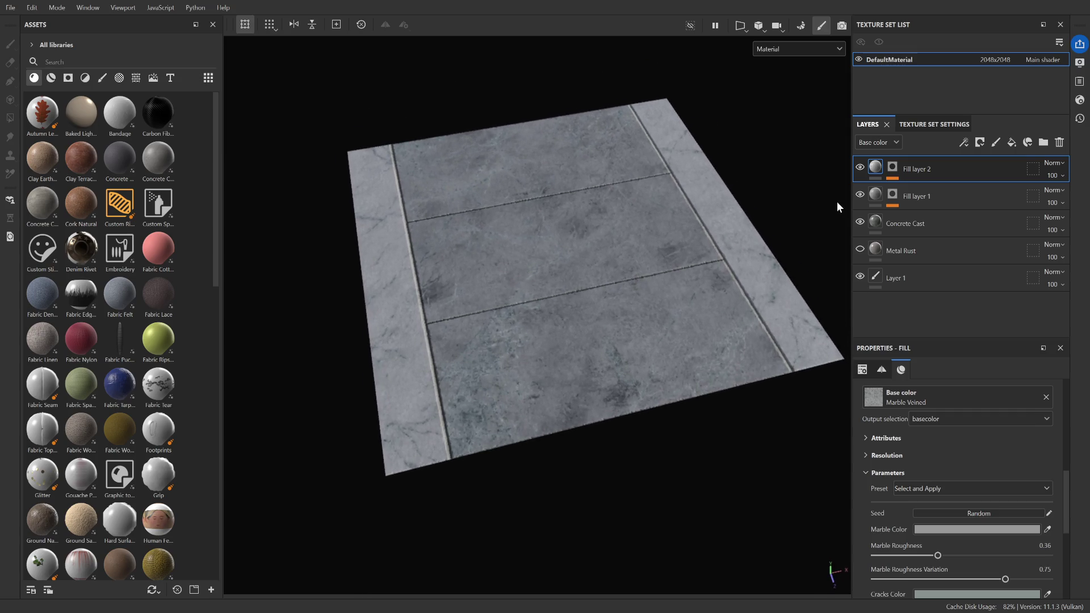
Expand Fill layer 2's mask stack and open its Blur Slope filter settings
left_click(895, 168)
left_click(922, 207)
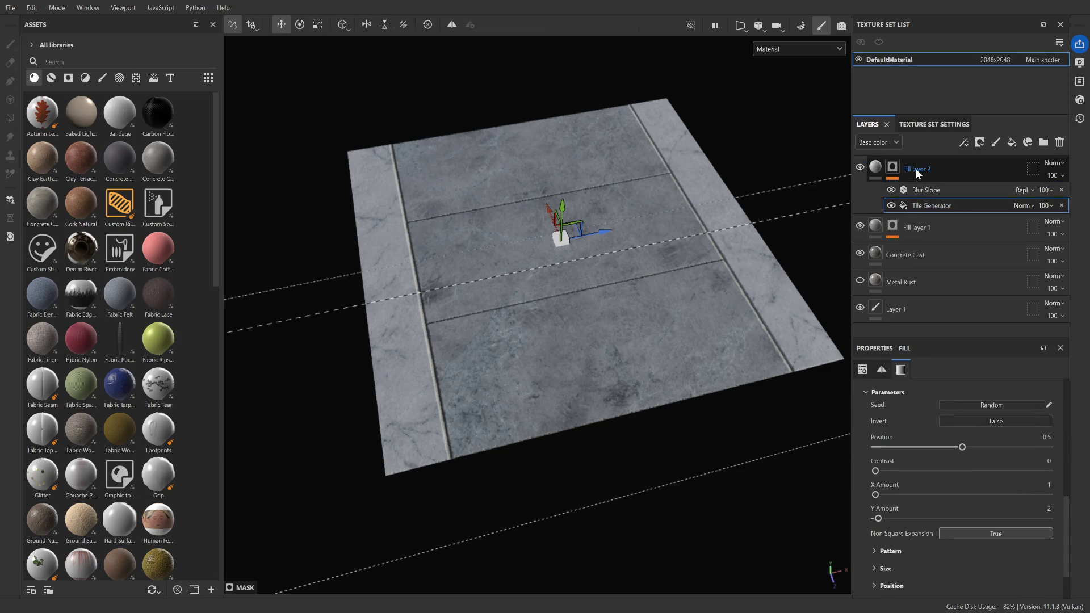
left_click(925, 192)
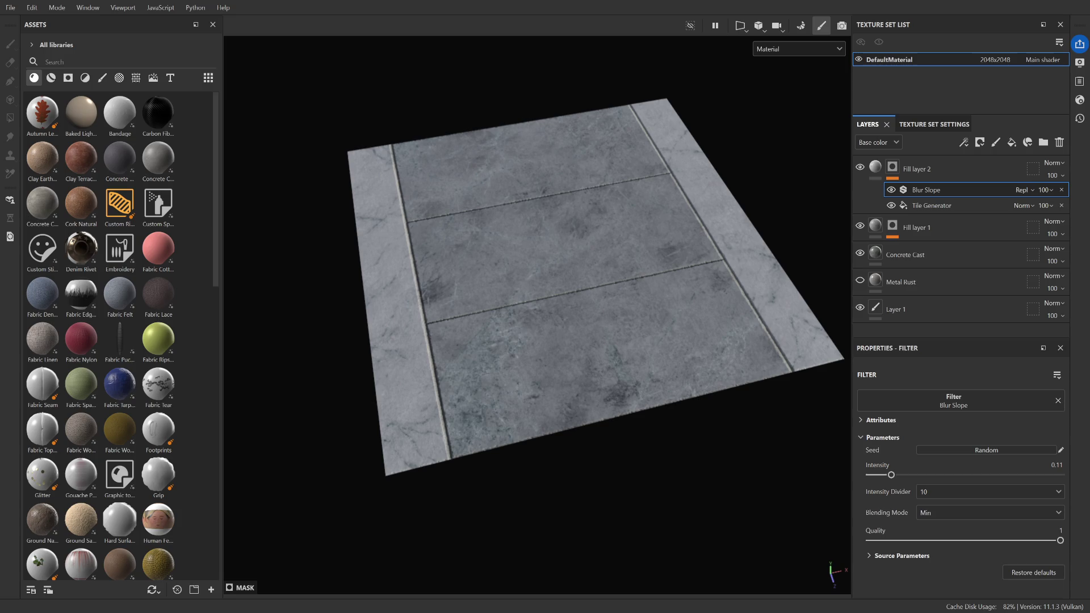
key("alt+Tab")
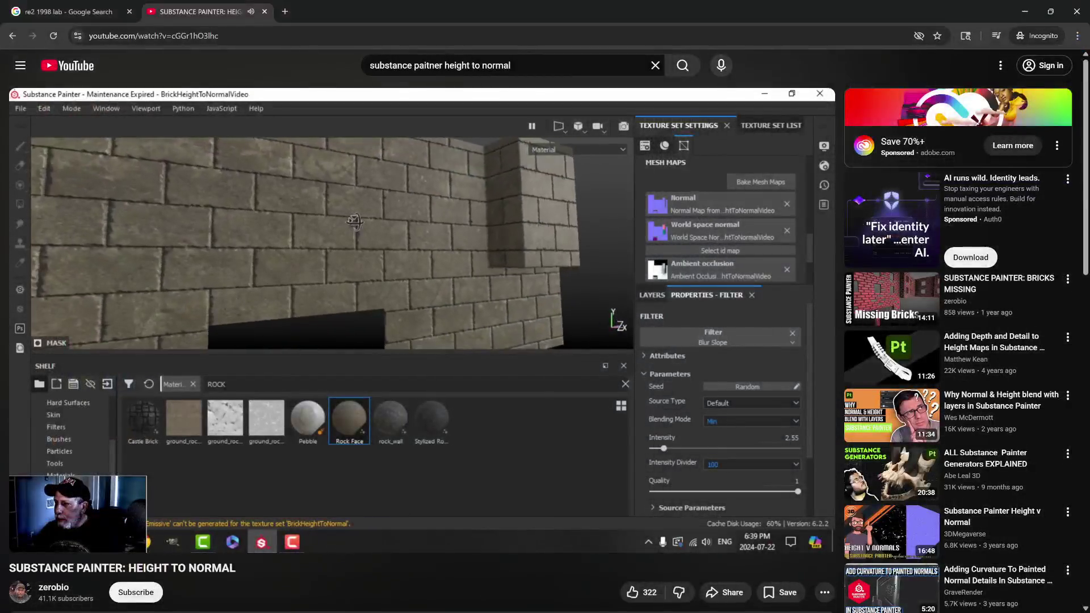
Skip the Height To Normal tutorial forward and play it at double speed
key("l")
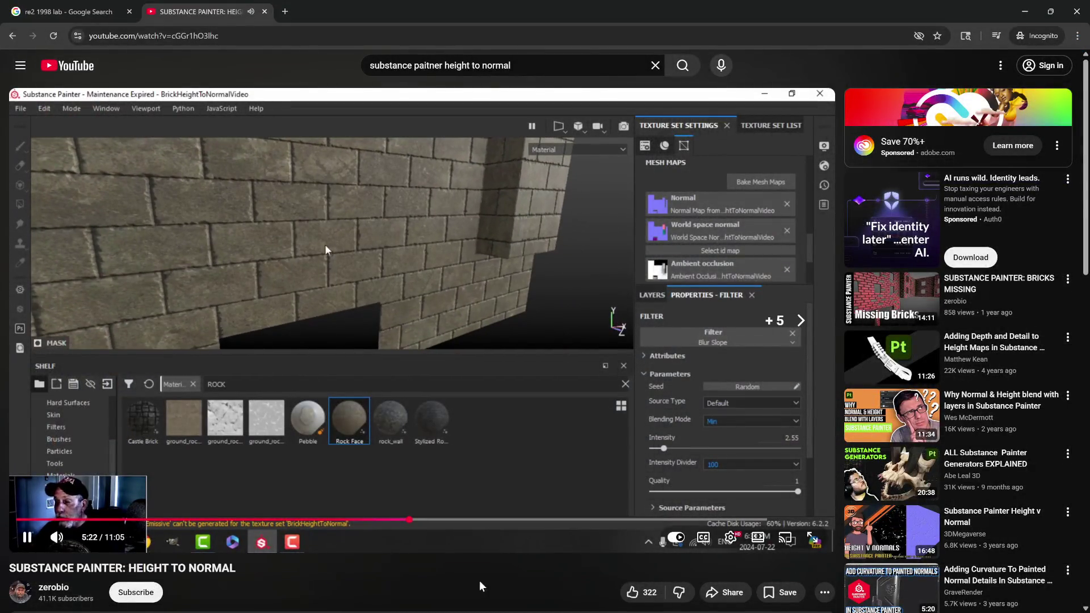
key("Right")
key("Right")
key("Right")
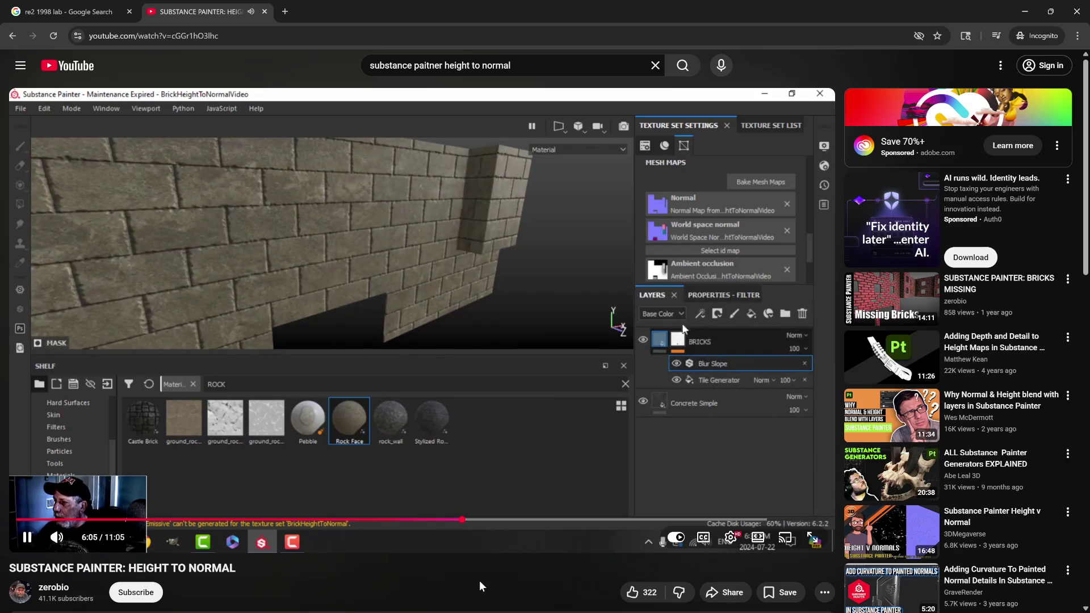
key("Right")
key("Right")
key("Right")
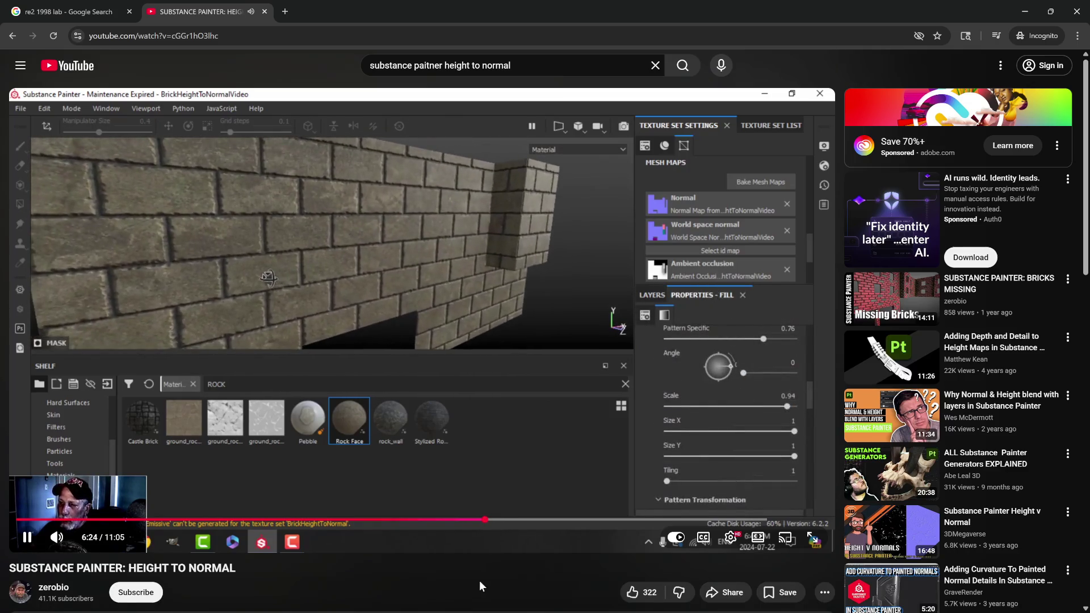
key("Right")
key("Right")
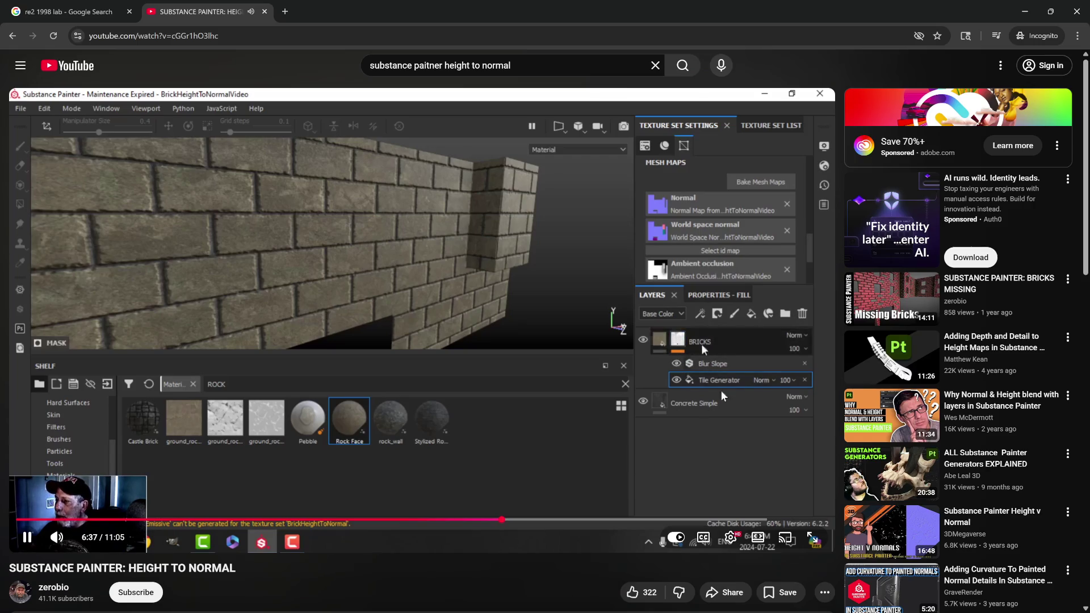
left_click_drag(765, 348, 764, 349)
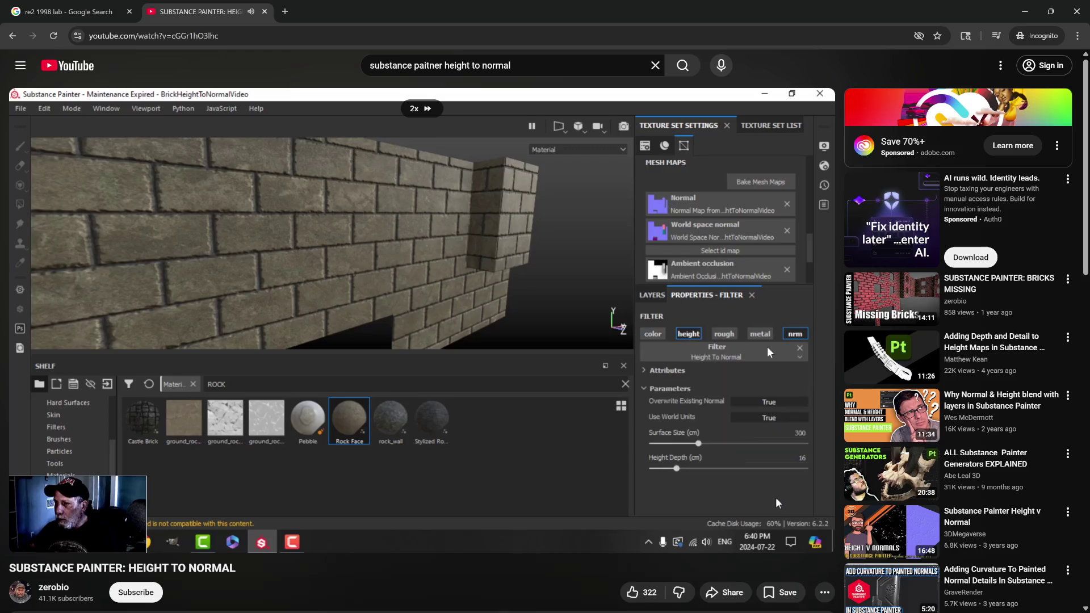
Pause and rewind the tutorial to 6:44, where Height To Normal is added, then resume
left_click(731, 347)
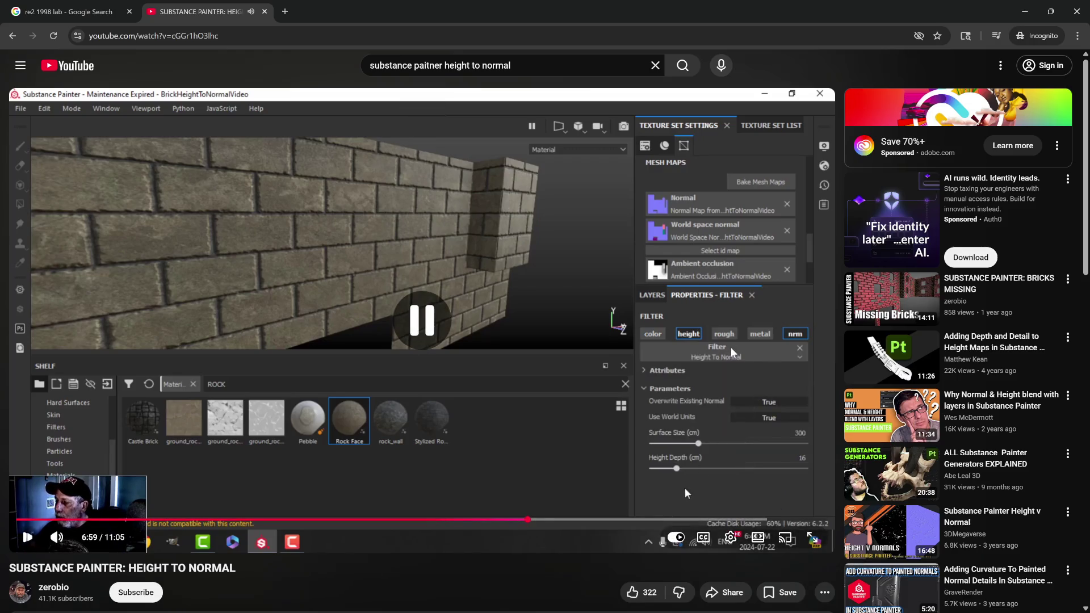
key("Left")
key("Left")
key("Right")
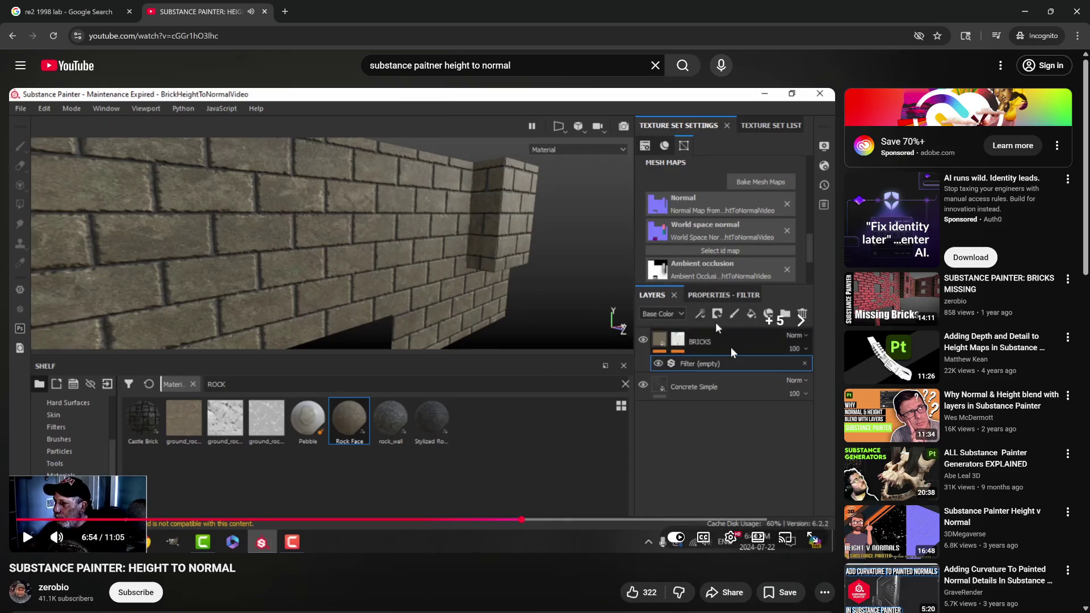
key("Left")
key("Left")
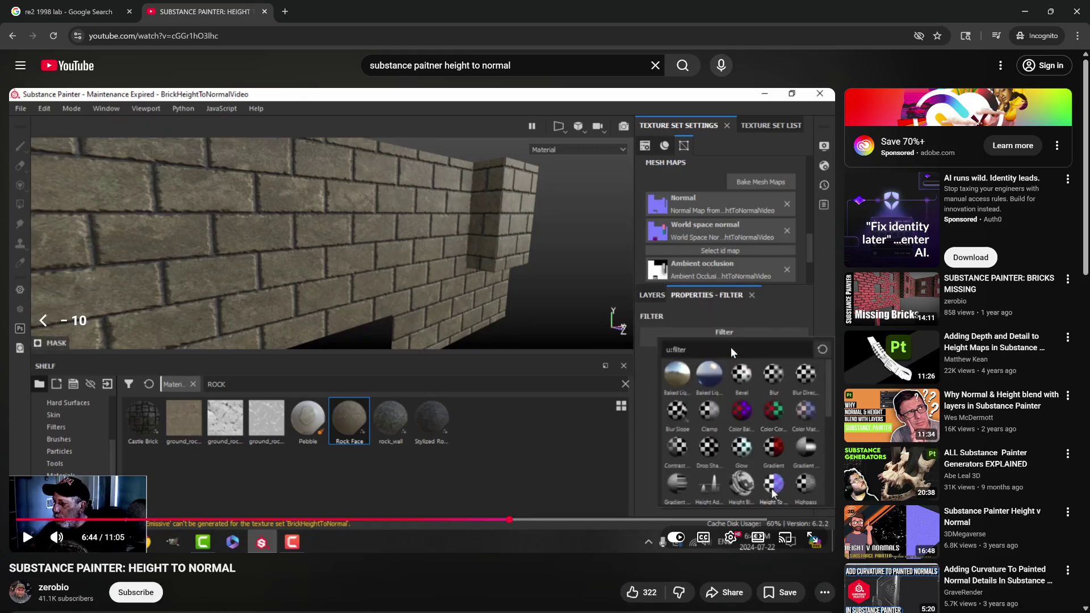
left_click(731, 348)
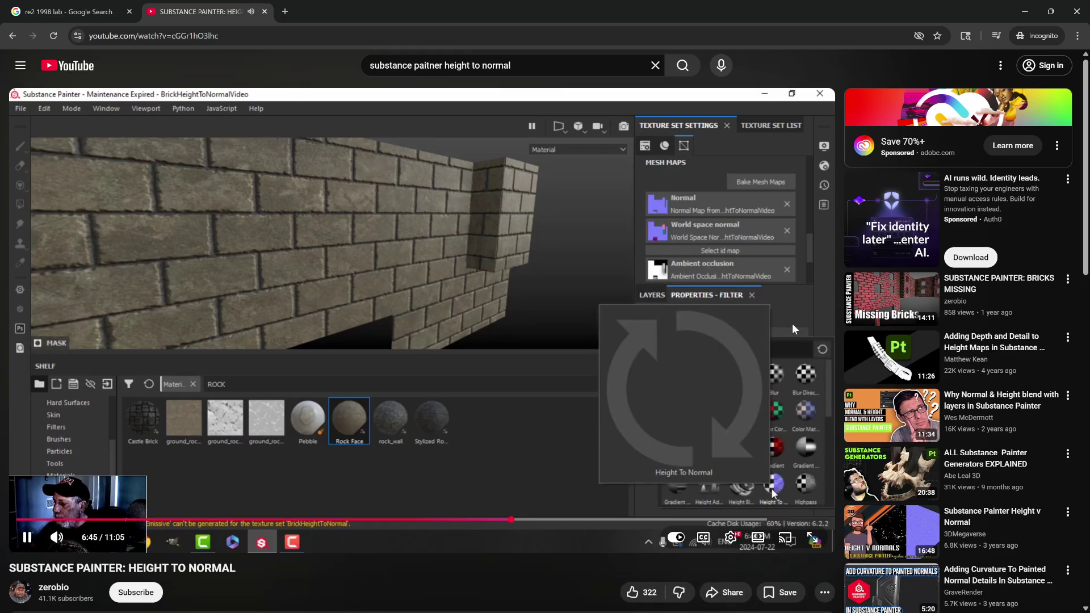
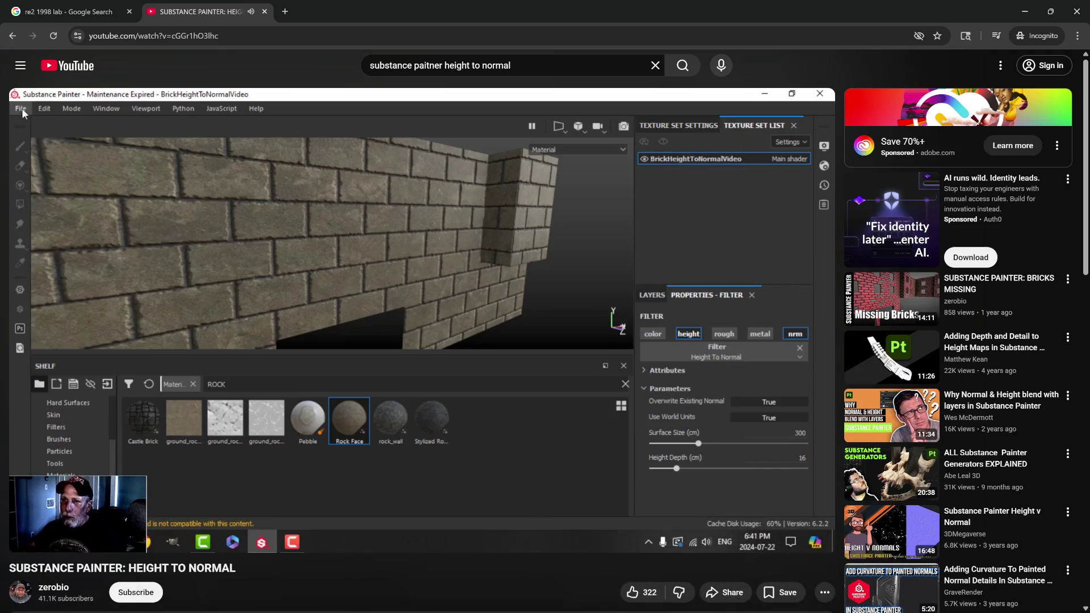
Pause the YouTube Height to Normal video and minimize the browser window
key("space")
left_click(1022, 13)
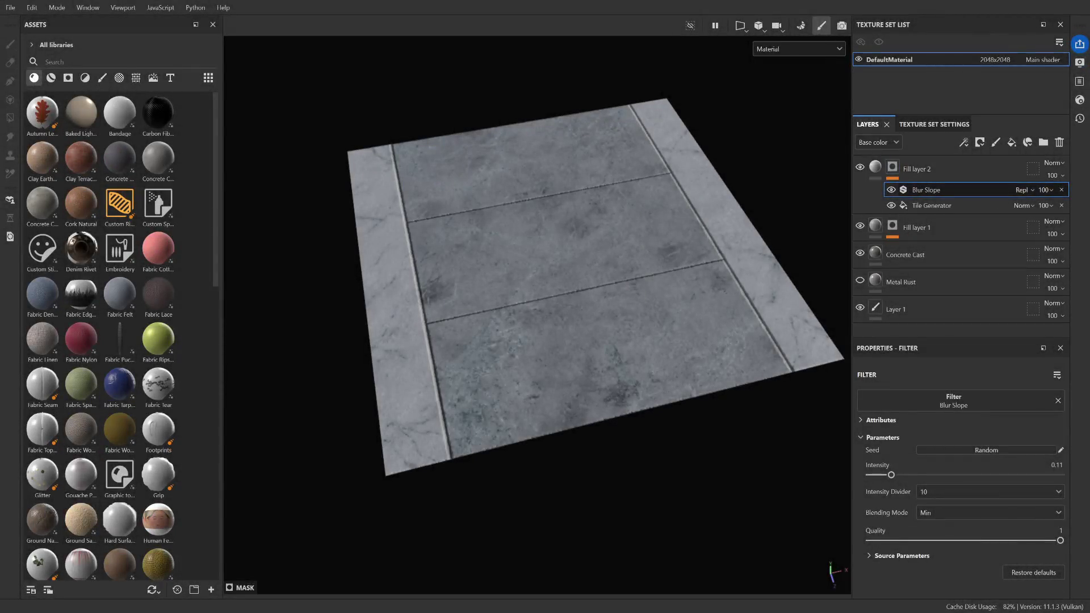
Add a Height To Normal filter effect to Fill layer 2
left_click(947, 165)
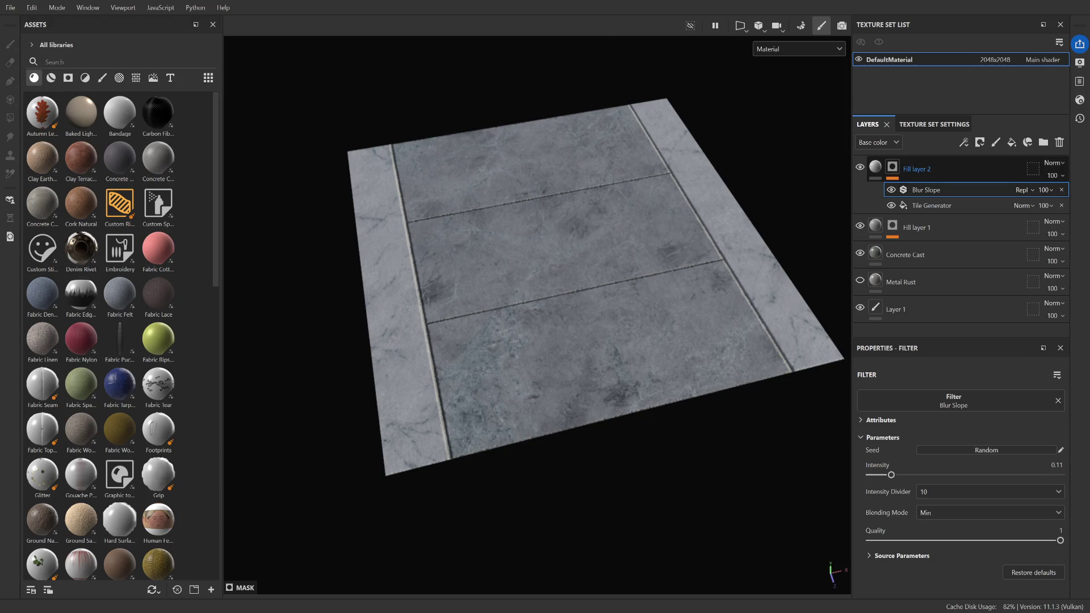
left_click(965, 143)
left_click(1000, 232)
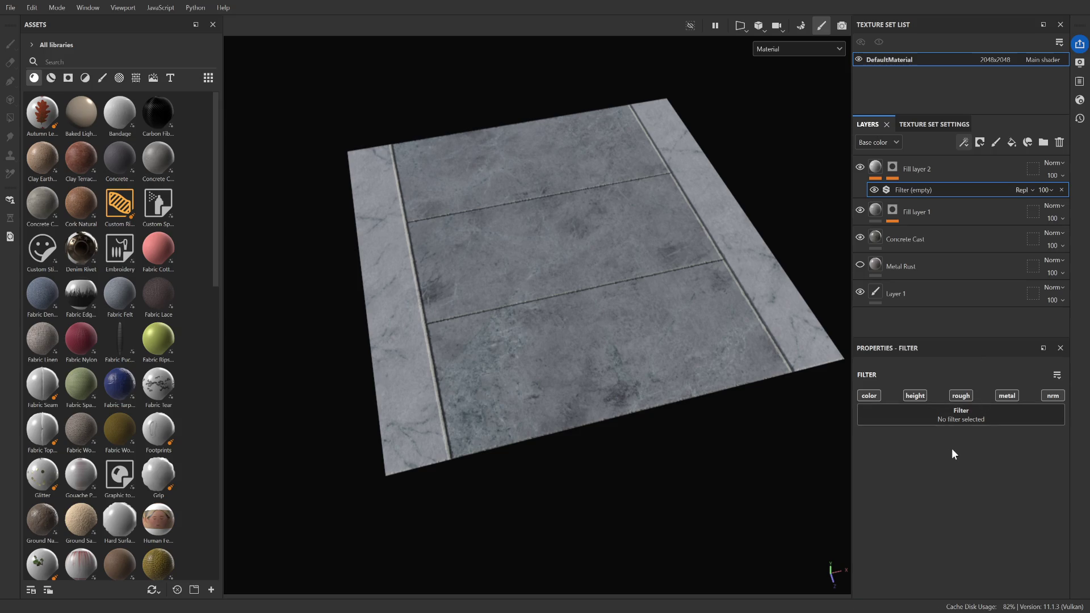
left_click(962, 414)
left_click(907, 453)
Add a Height To Normal filter effect to Fill layer 1 too
left_click(909, 213)
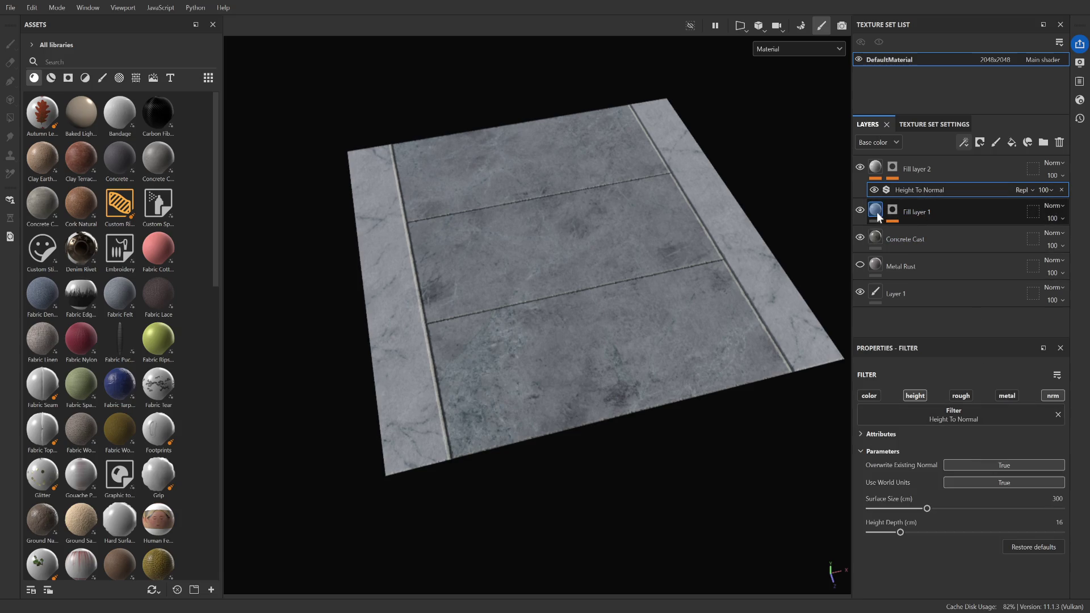
left_click(965, 148)
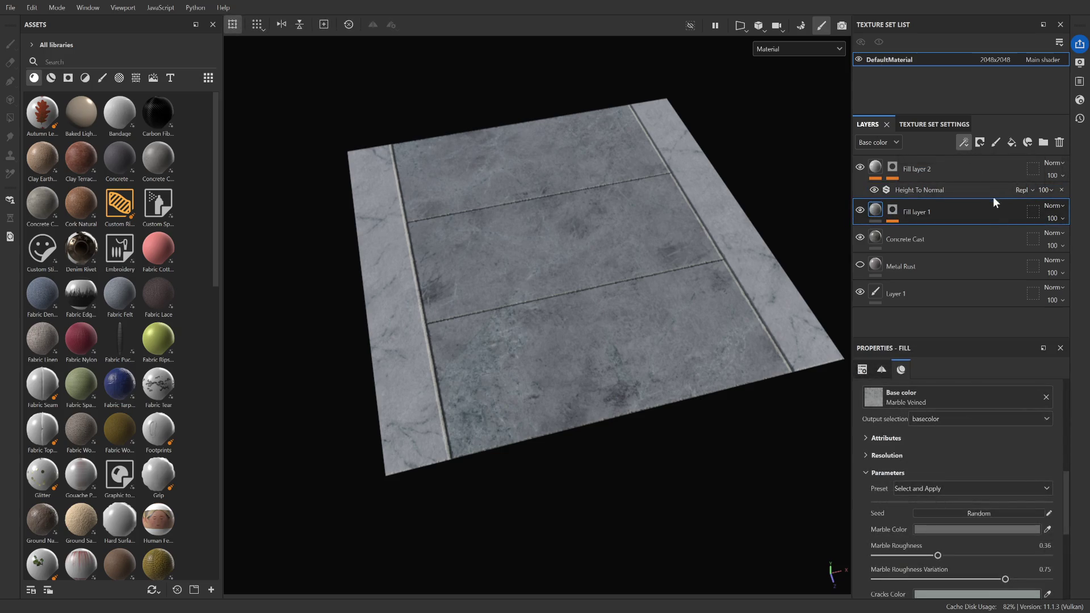
left_click(997, 227)
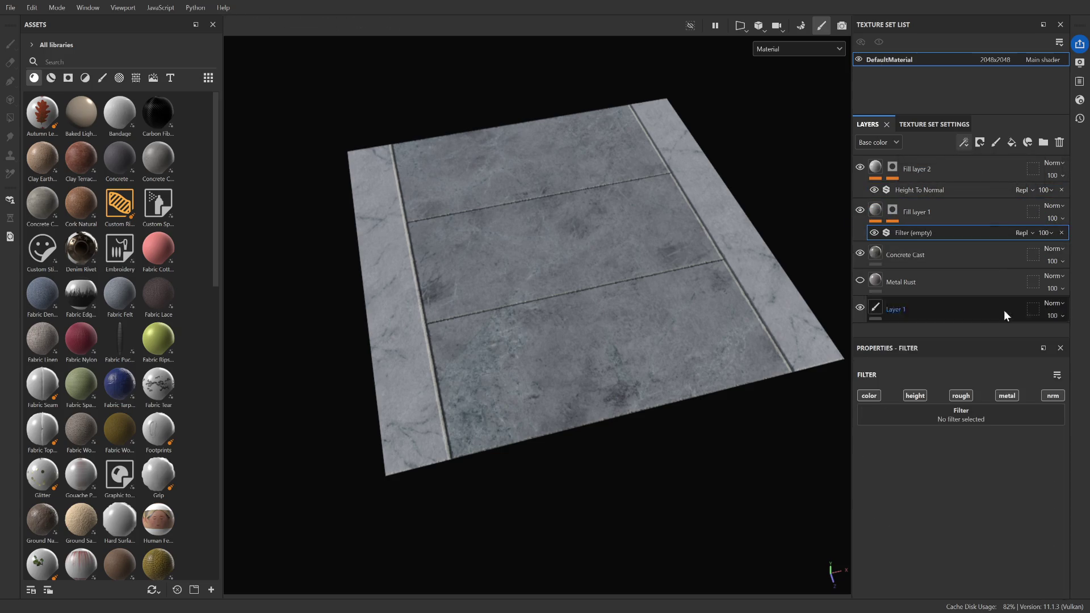
left_click(962, 414)
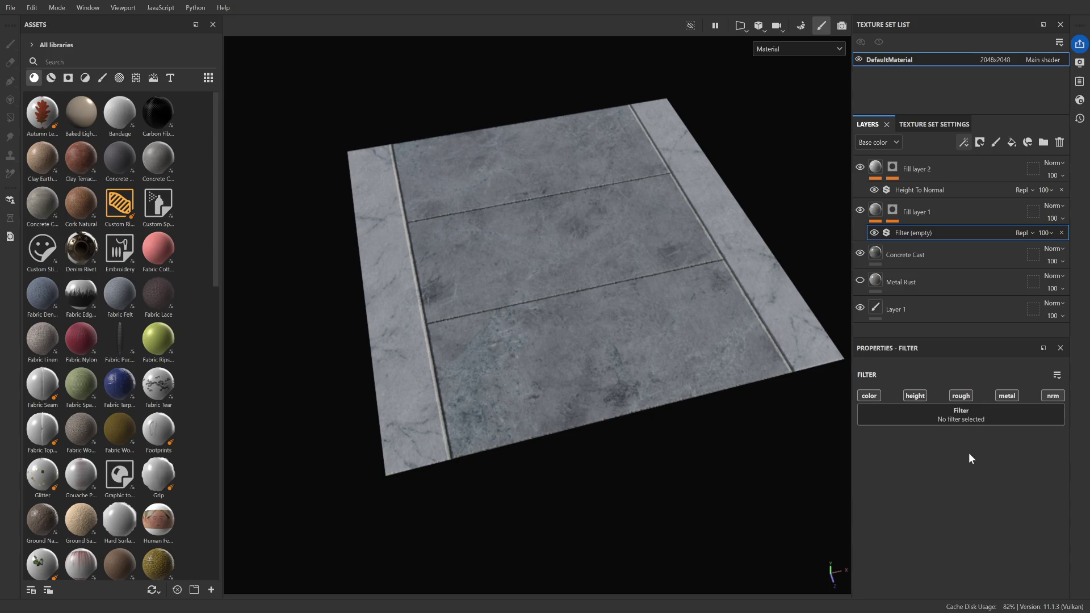
left_click(907, 452)
scroll(557, 468, "down", 2)
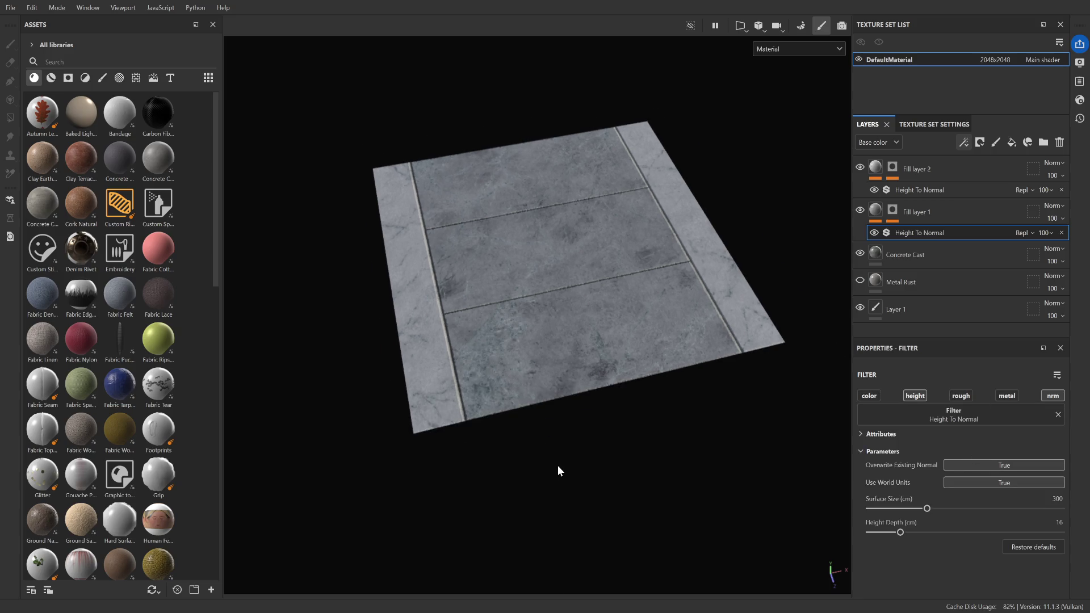
scroll(402, 219, "up", 4)
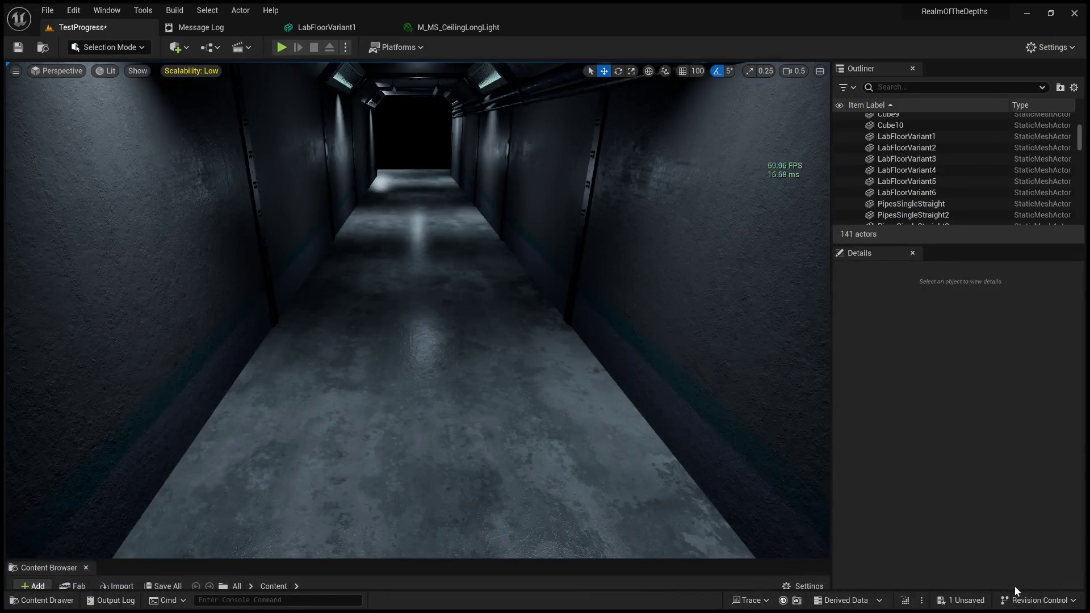
Fly down the corridor, then select and frame the LabFloorVariant1 floor tile
mouse_move(698, 365)
right_mouse_down()
mouse_move(653, 392)
mouse_move(596, 394)
mouse_move(630, 394)
right_mouse_up()
left_click(385, 341)
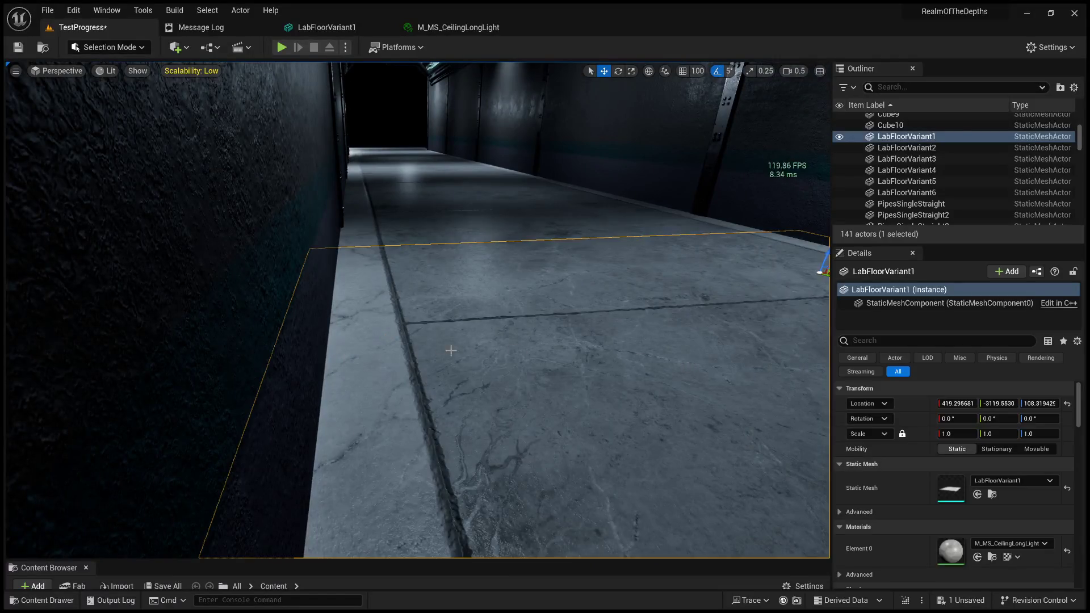
key("f")
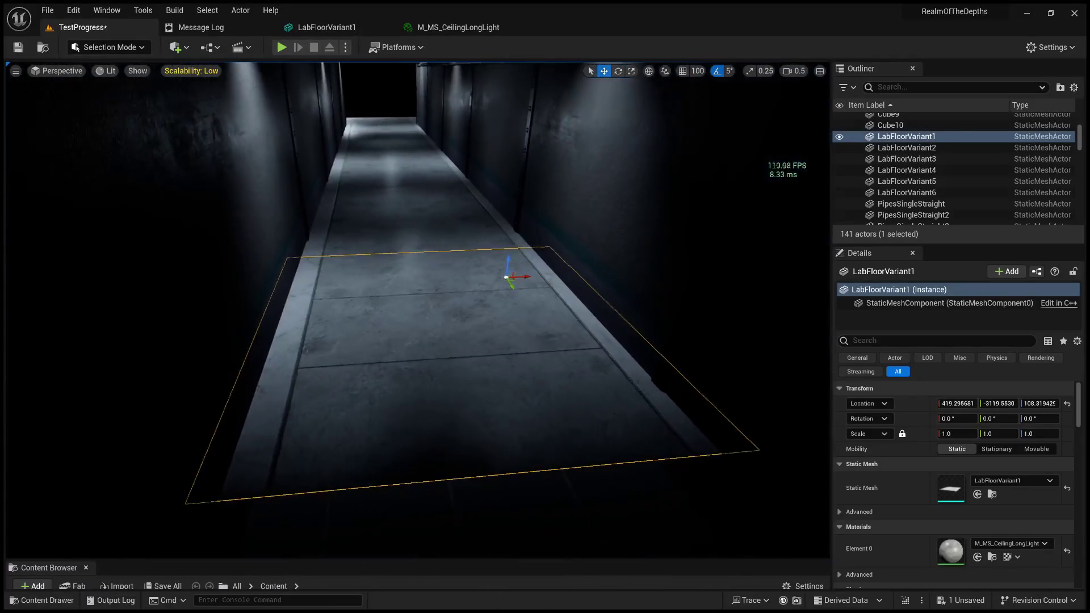
scroll(418, 310, "up", 5)
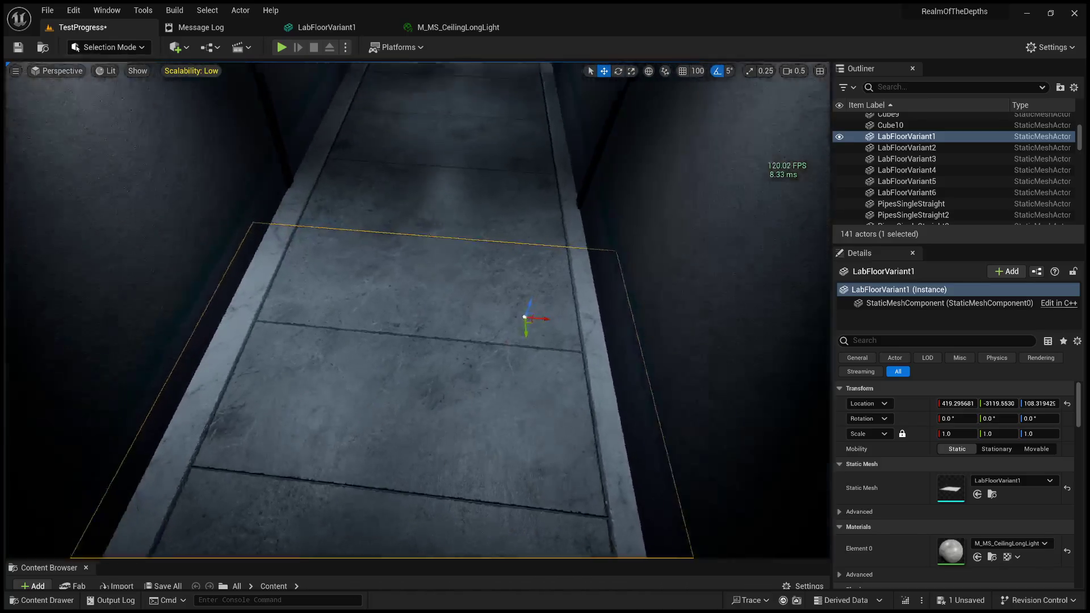
mouse_move(418, 310)
right_mouse_down()
mouse_move(408, 256)
mouse_move(399, 256)
mouse_move(559, 266)
right_mouse_up()
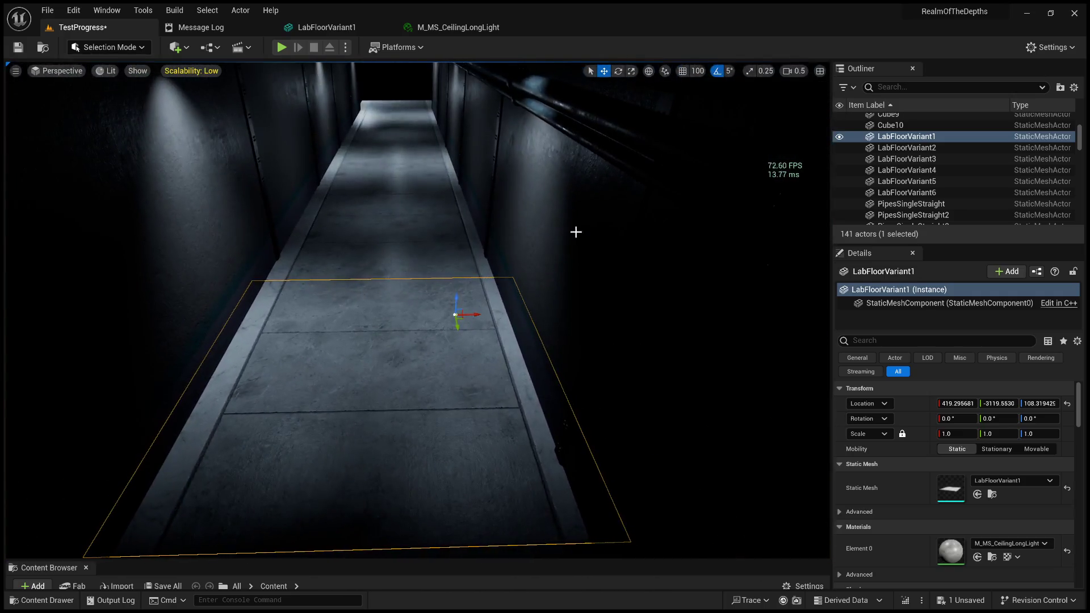
Narrow LabFloorVariant1 along X and shift it left, then undo and deselect
left_click(631, 71)
right_click_drag(628, 86, 627, 80)
left_click_drag(533, 283, 522, 278)
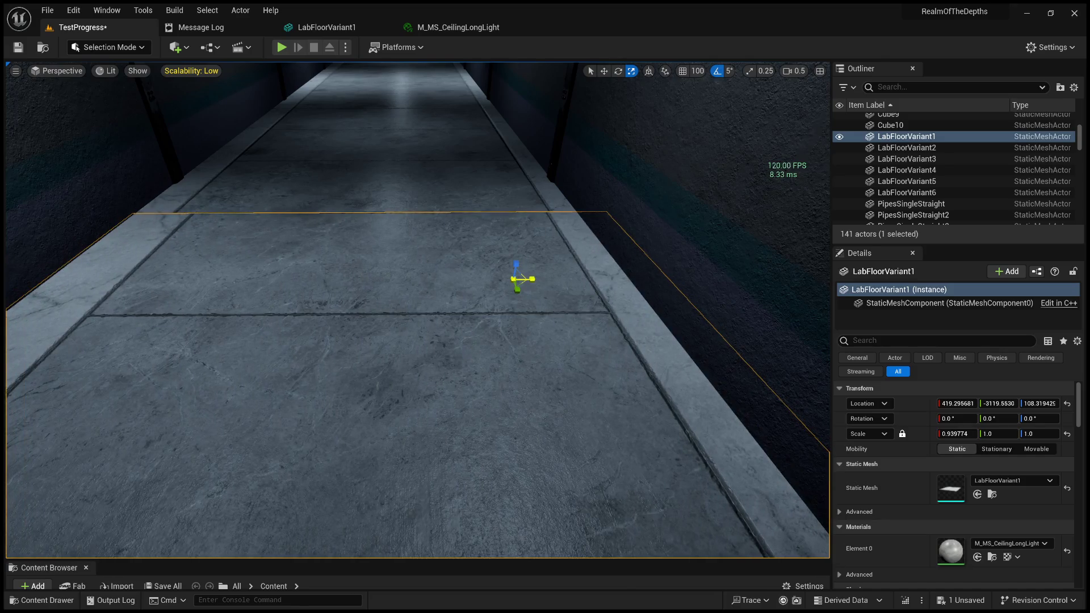
scroll(525, 337, "down", 5)
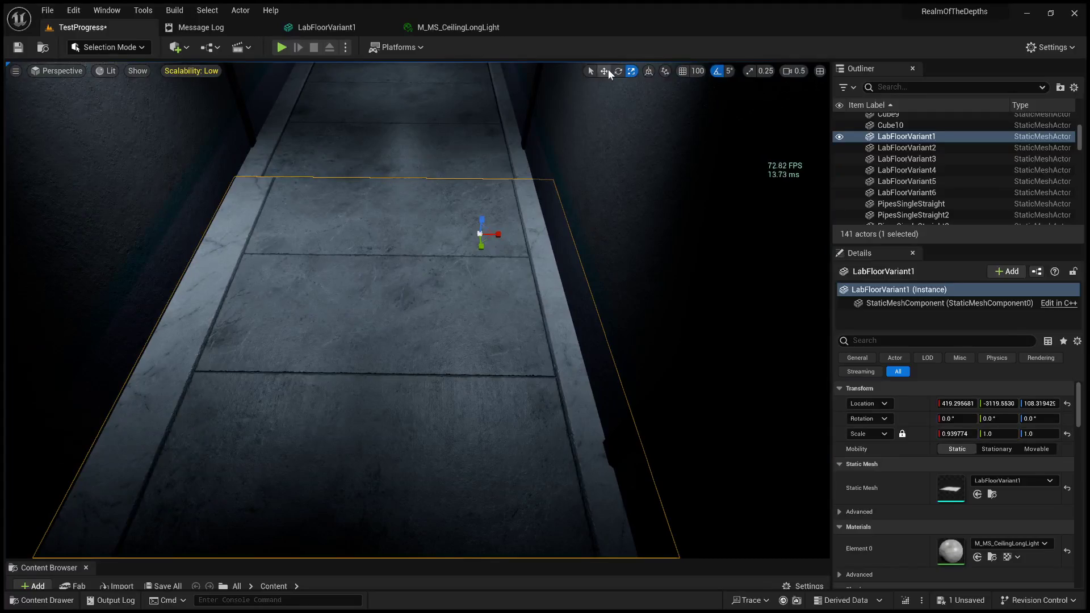
left_click_drag(496, 238, 488, 237)
right_click_drag(503, 338, 499, 338)
key("ctrl+z")
key("ctrl+z")
right_click_drag(413, 191, 359, 378)
left_click(413, 190)
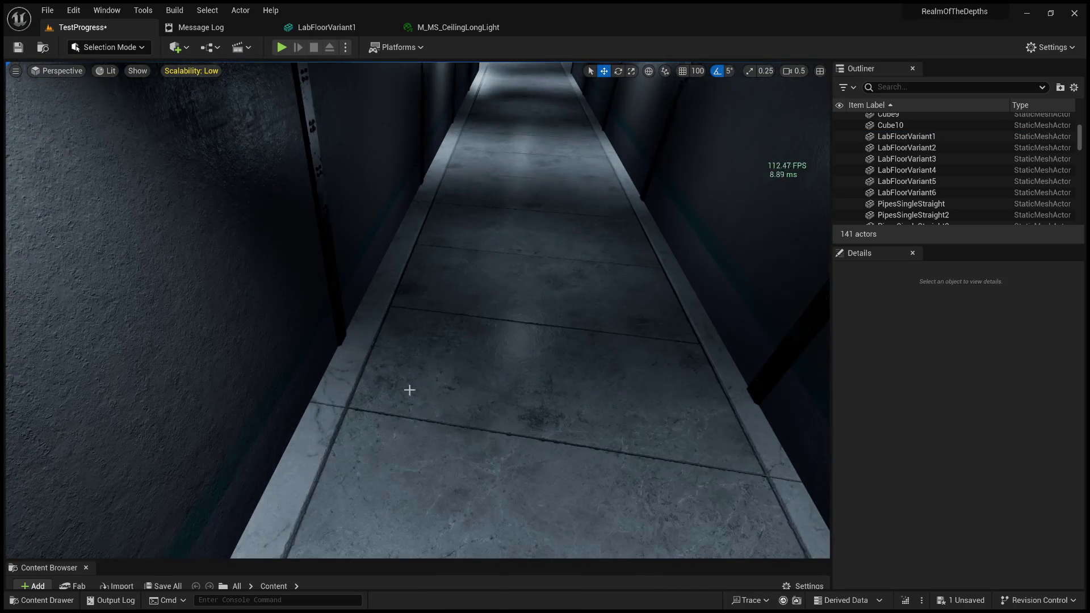
right_click_drag(465, 386, 470, 382)
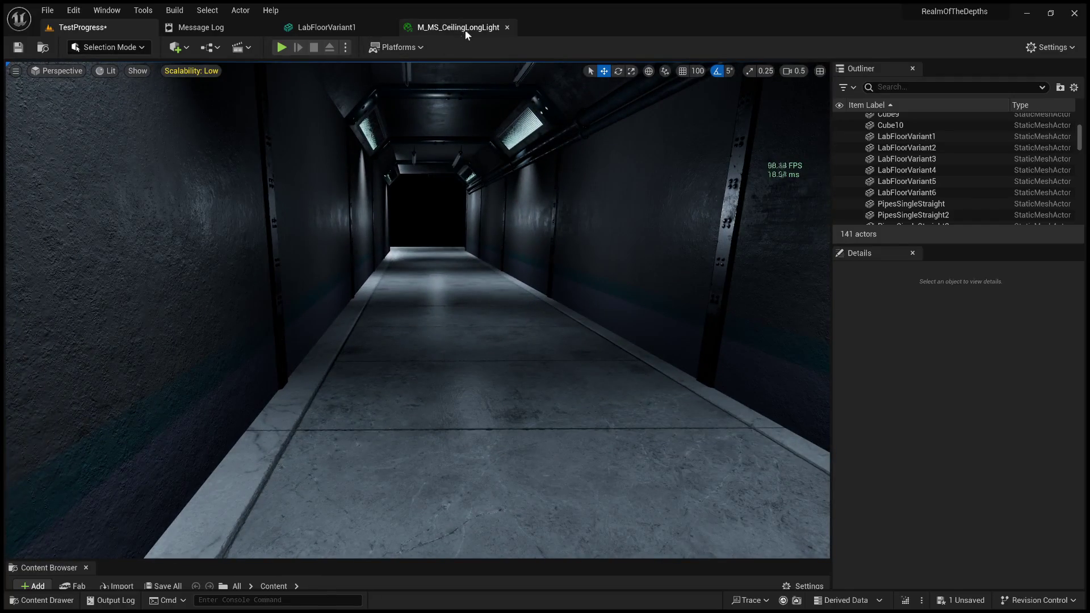
Close the M_MS_CeilingLongLight material instance and return to the TestProgress level
left_click(465, 30)
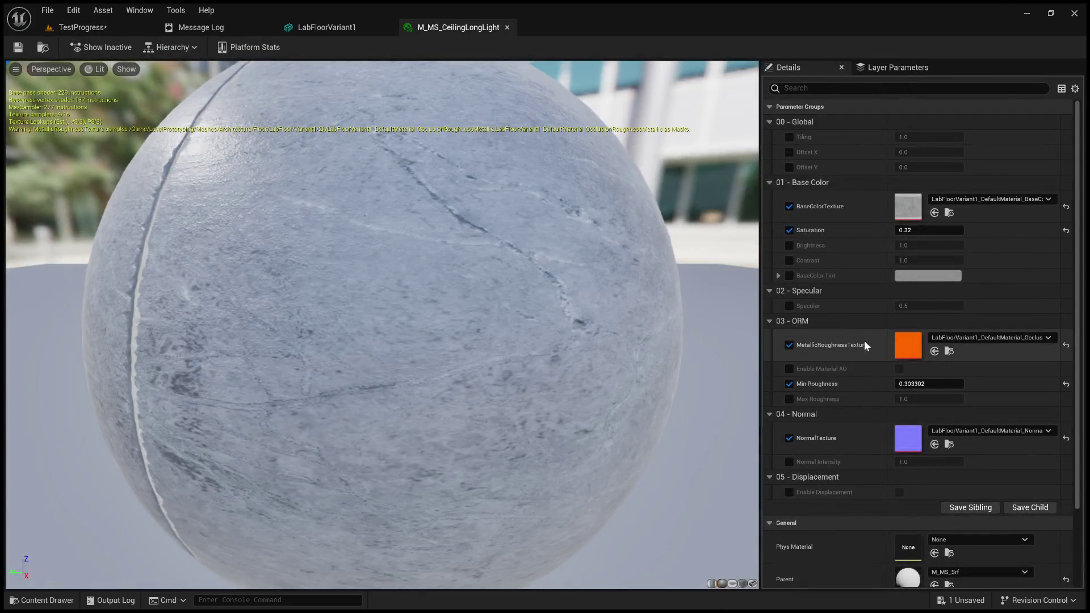
left_click(507, 27)
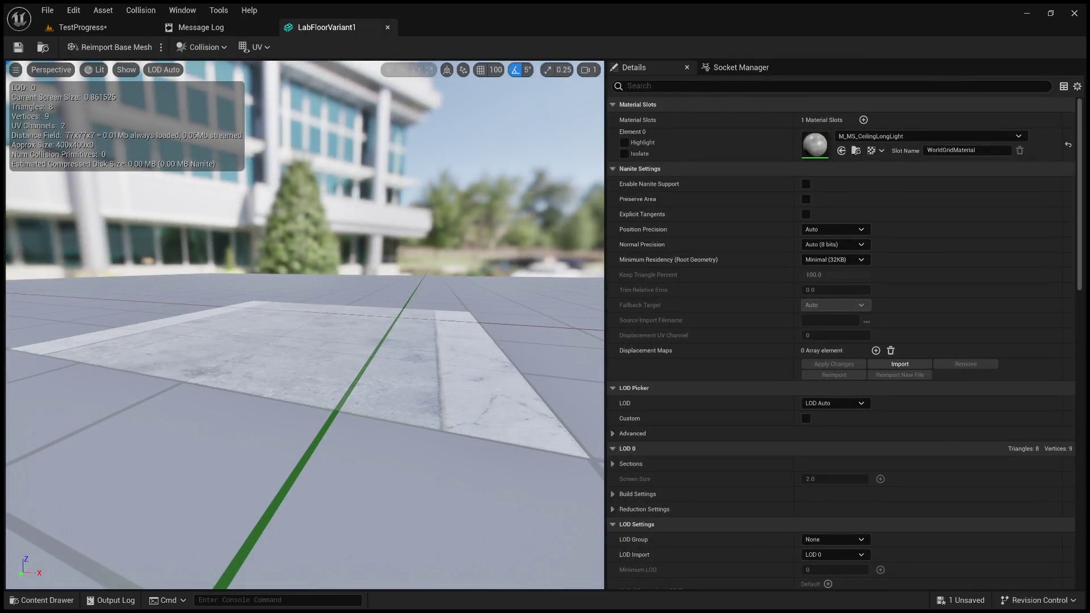
left_click(101, 28)
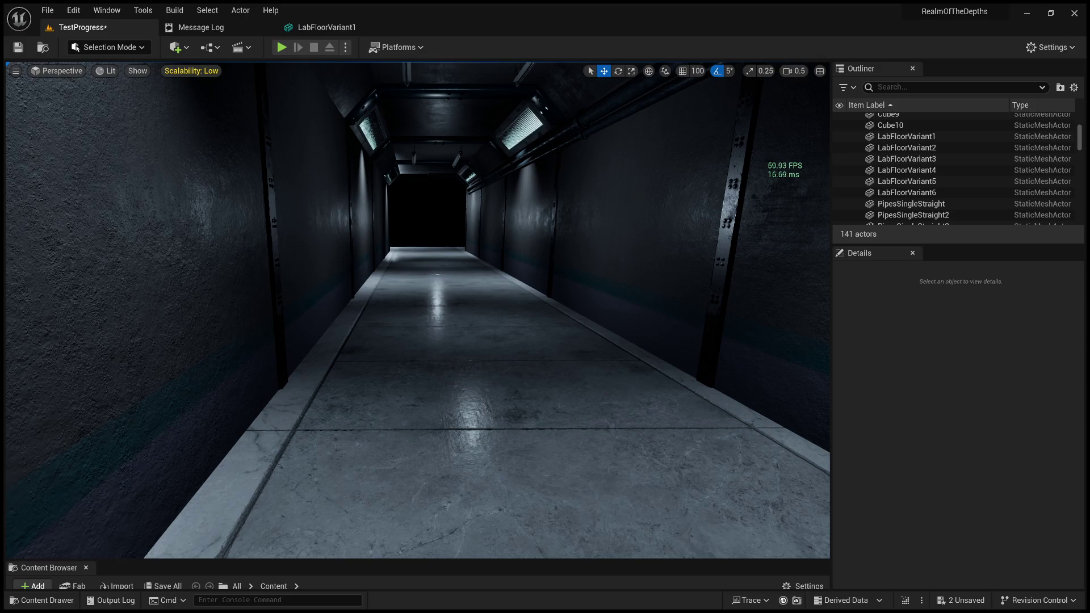
Set viewport scalability to Medium and preview the corridor without editor icons
right_click_drag(730, 95, 733, 106)
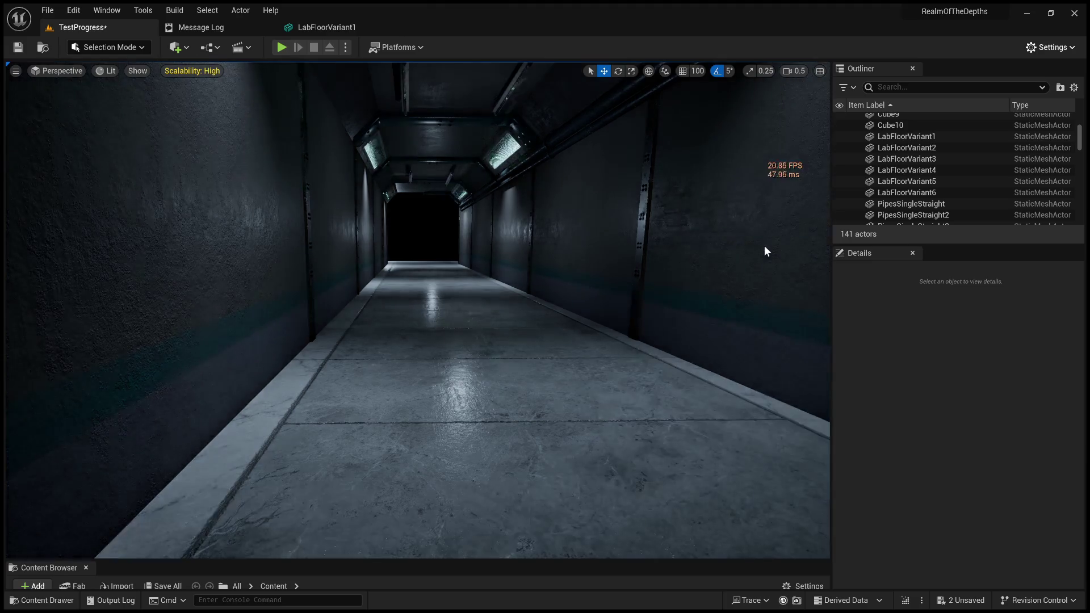
right_click_drag(717, 247, 716, 246)
right_click_drag(460, 251, 468, 251)
key("g")
Compare LabFloorVariant1 and the RoomWallVar19 wall, framing the wall
left_click(468, 251)
left_click(483, 238)
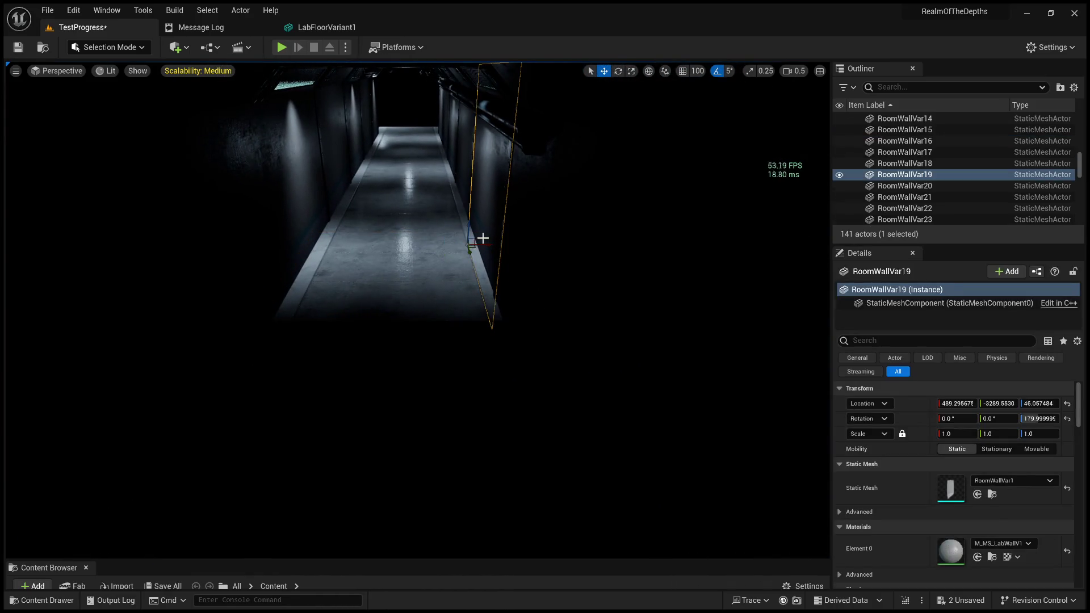
key("ctrl+z")
key("ctrl+y")
key("ctrl+z")
key("ctrl+y")
key("f")
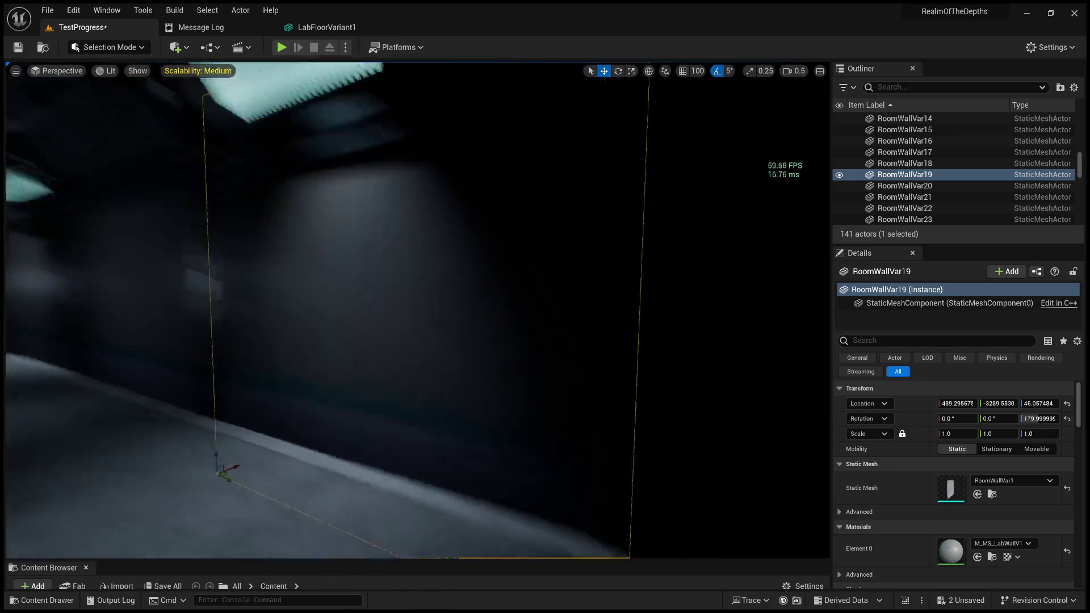
Inspect RoomWallVar18 and LabFloorVariant2 in the lit room, then hide the FPS readout
right_click_drag(300, 475, 301, 475)
mouse_move(299, 434)
right_mouse_down()
mouse_move(341, 360)
mouse_move(342, 333)
right_mouse_up()
left_click(341, 332)
left_click(401, 350)
right_click_drag(401, 350, 468, 360)
right_click_drag(415, 341, 415, 292)
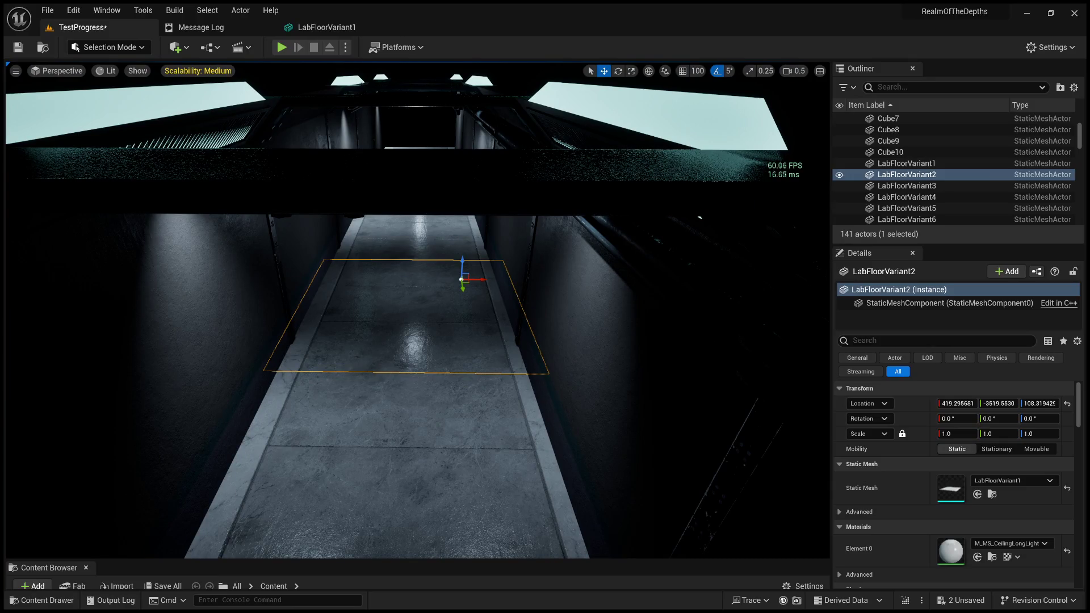
key("ctrl+shift+h")
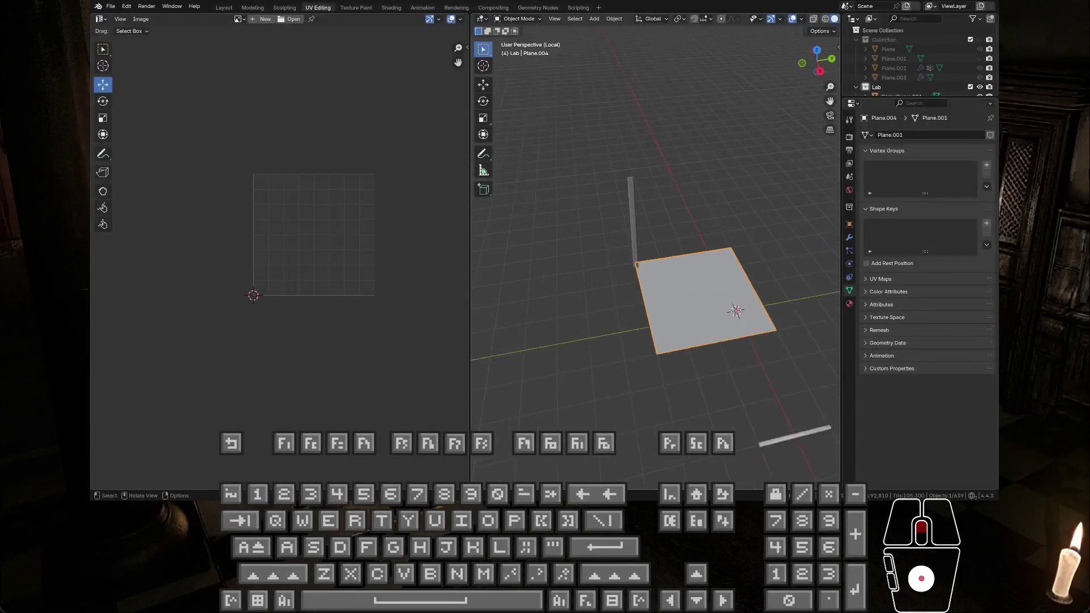
Exit local view and orbit to see the whole lab scene around the plane
key("slash")
mouse_move(588, 243)
middle_mouse_down()
mouse_move(641, 302)
mouse_move(790, 334)
mouse_move(598, 329)
middle_mouse_up()
scroll(599, 329, "up", 3)
mouse_move(604, 280)
middle_mouse_down()
mouse_move(602, 249)
mouse_move(601, 273)
mouse_move(819, 192)
middle_mouse_up()
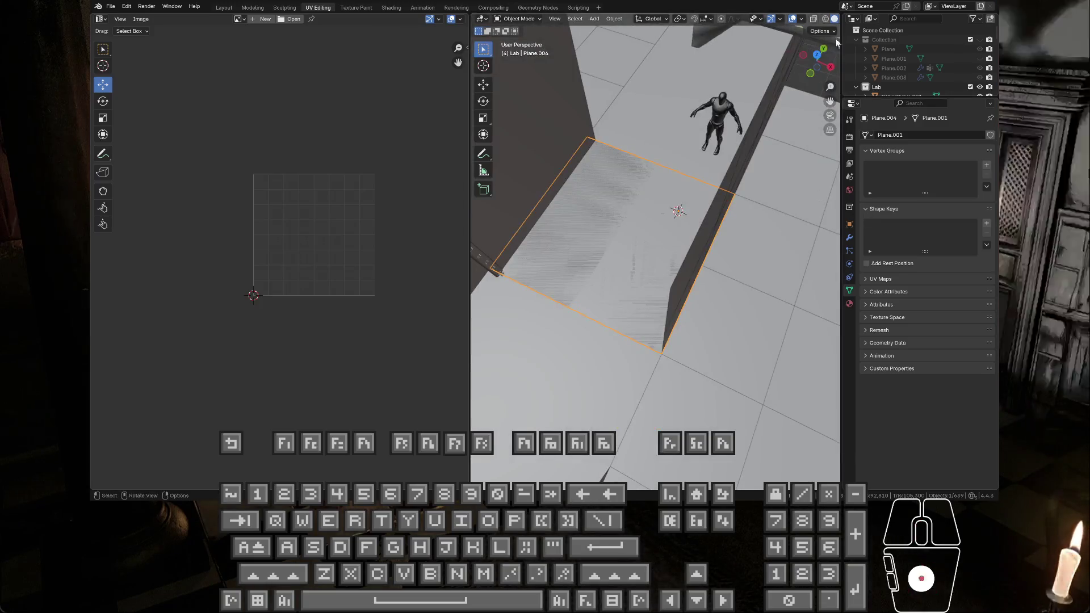
Show the sidebar with the plane's transform values and widen it
mouse_move(841, 54)
left_mouse_down()
mouse_move(813, 53)
mouse_move(861, 54)
left_mouse_up()
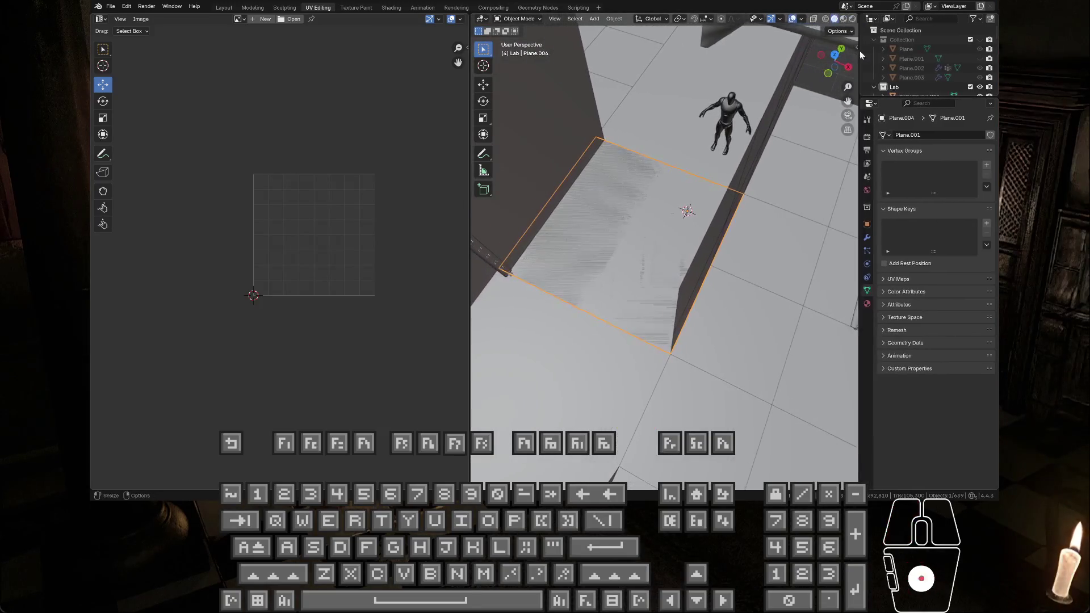
left_click(854, 48)
left_click_drag(721, 52, 703, 52)
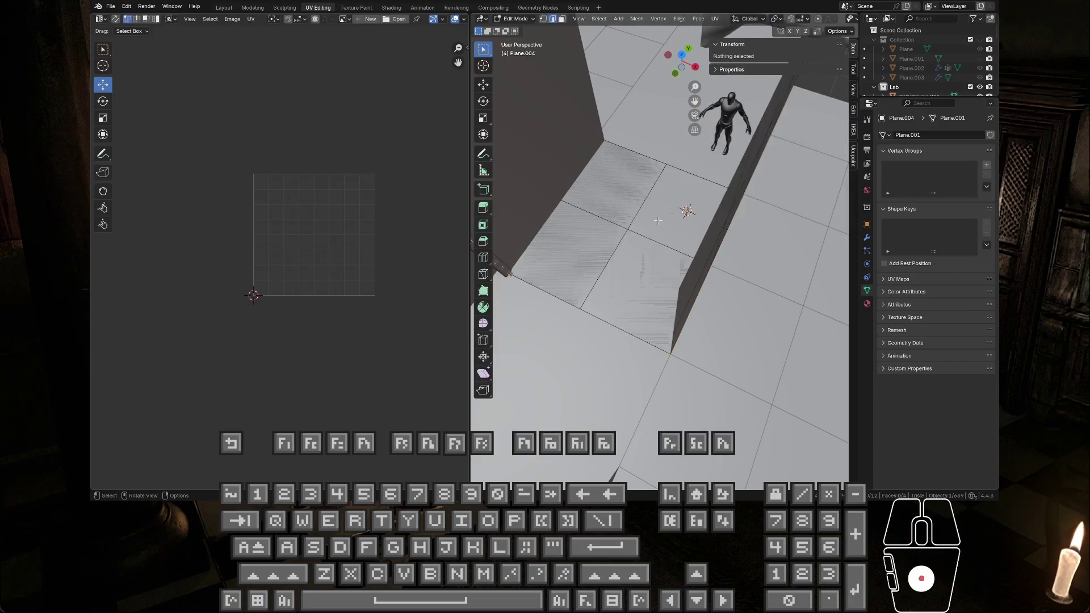
Hide the long Plane.018 and reselect Plane.004
middle_click_drag(645, 230, 641, 259)
left_click(659, 292)
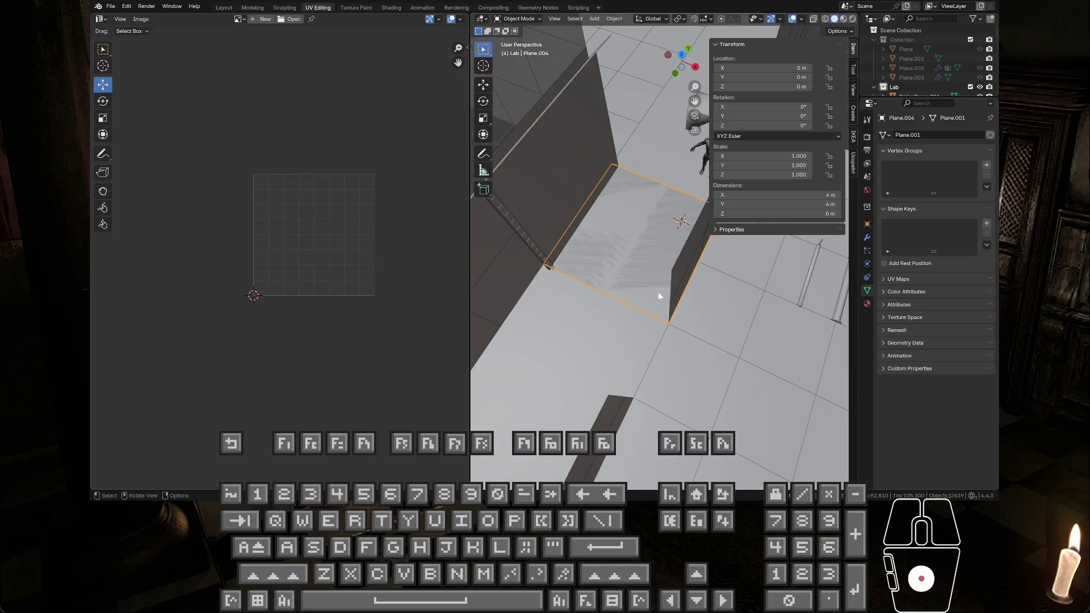
scroll(656, 312, "up", 1)
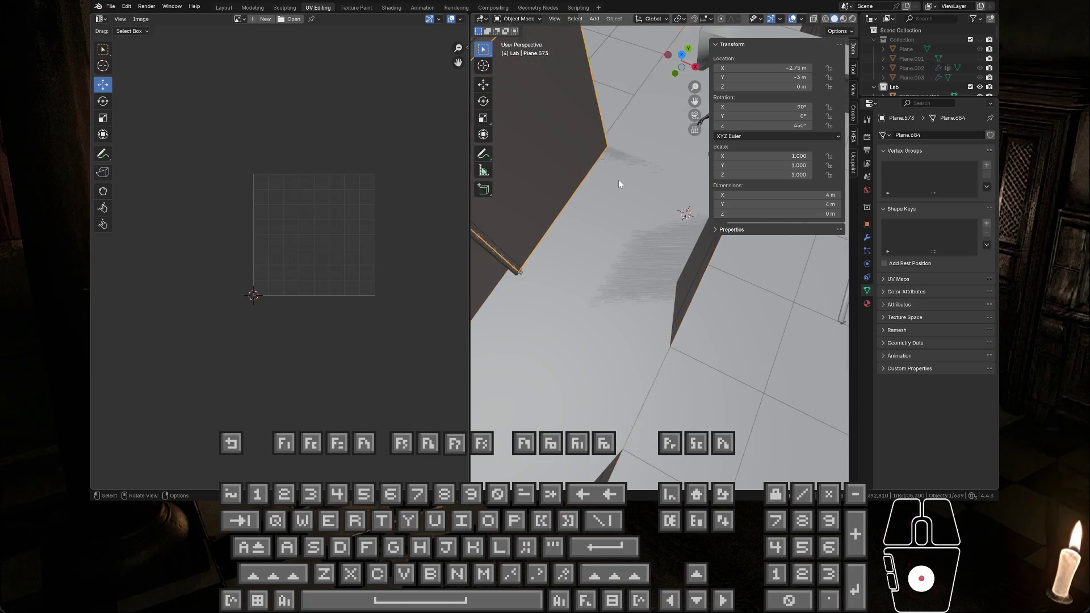
key("h")
left_click(619, 164)
mouse_move(619, 164)
middle_mouse_down()
mouse_move(646, 192)
mouse_move(682, 155)
mouse_move(628, 210)
middle_mouse_up()
Apply Set Origin > Geometry to Origin on the floor plane
right_click(628, 207)
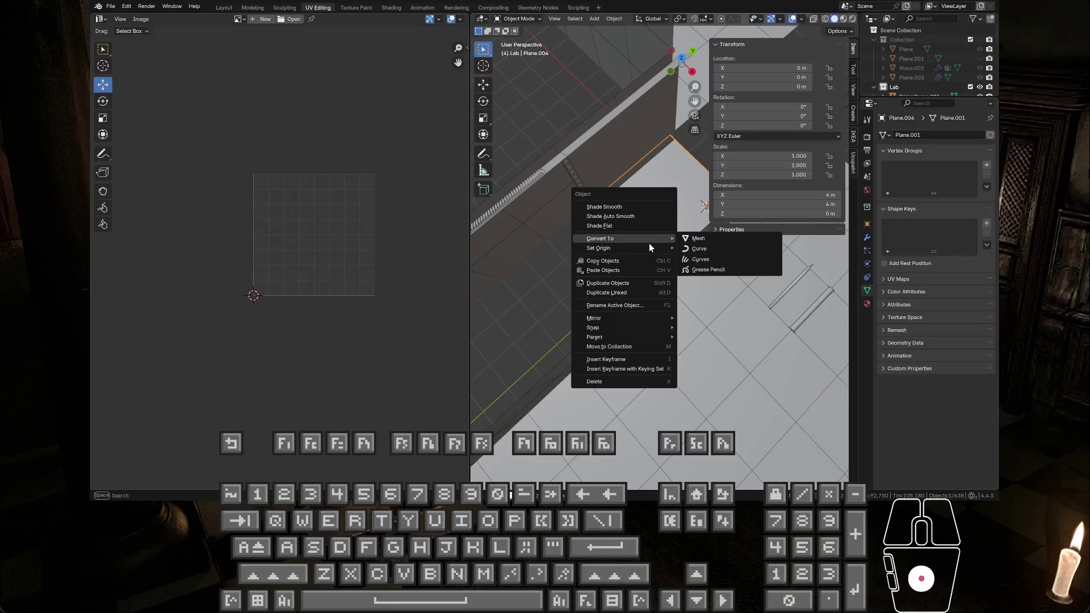
mouse_move(630, 246)
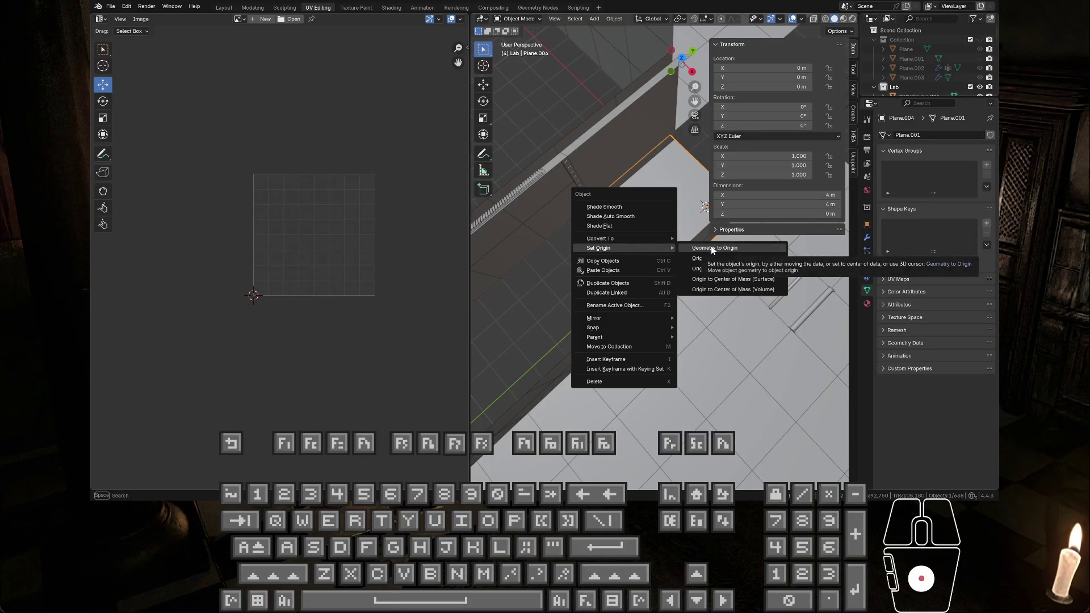
left_click(712, 248)
mouse_move(618, 249)
middle_mouse_down()
mouse_move(578, 193)
mouse_move(591, 213)
mouse_move(680, 220)
mouse_move(628, 254)
middle_mouse_up()
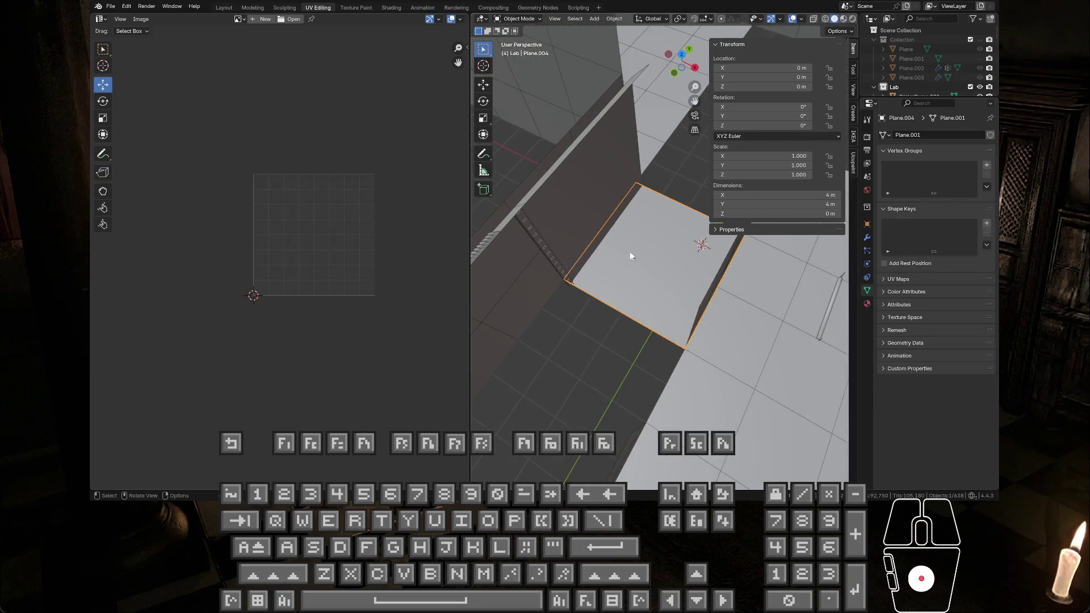
Set the plane's origin to Center of Mass (Volume)
right_click(628, 256)
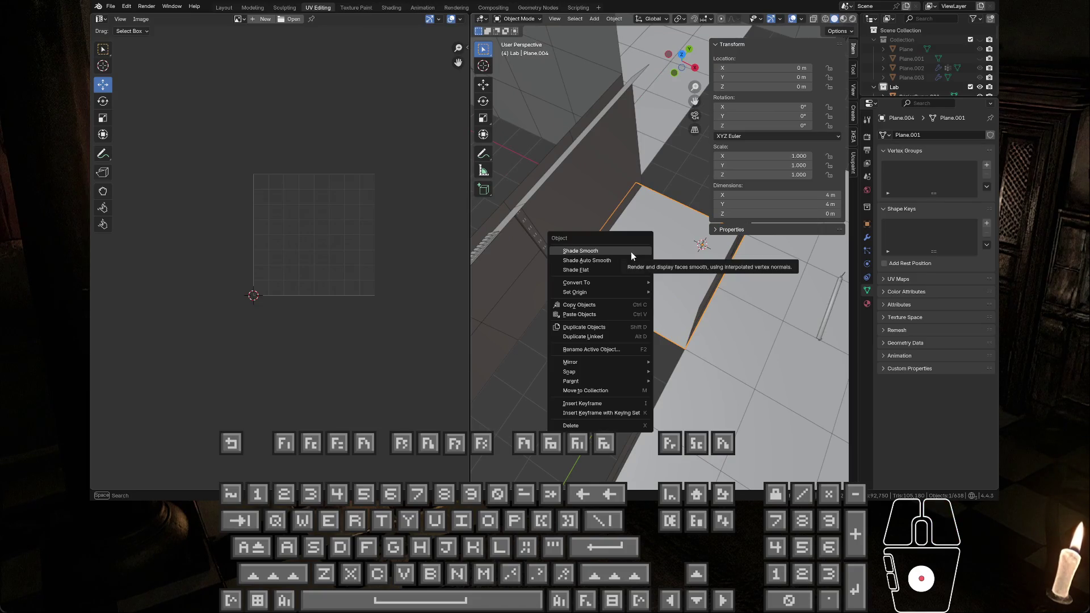
mouse_move(629, 282)
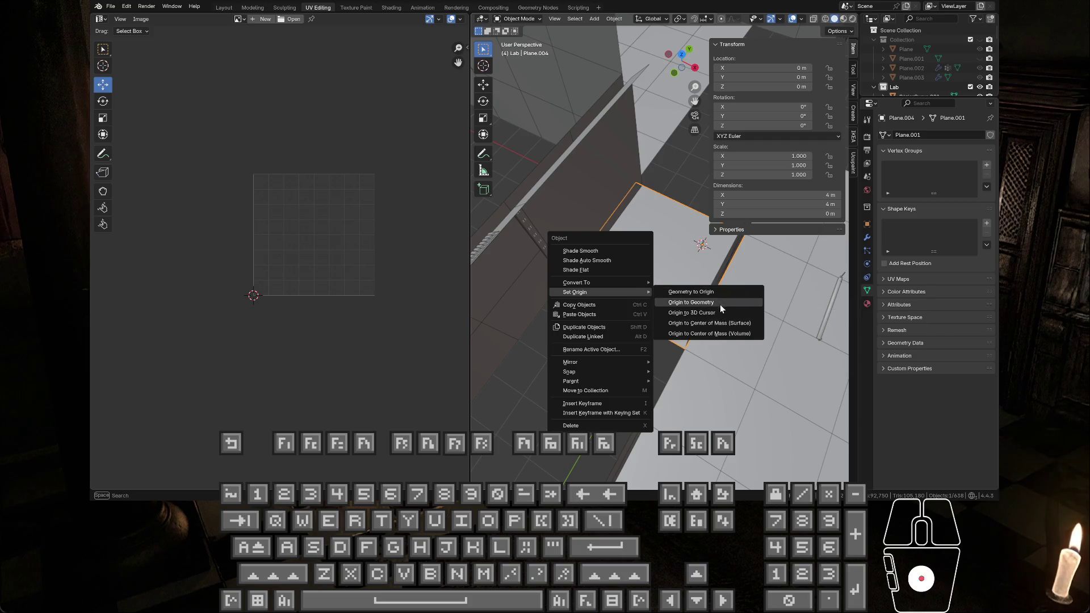
left_click(749, 334)
scroll(659, 281, "up", 4)
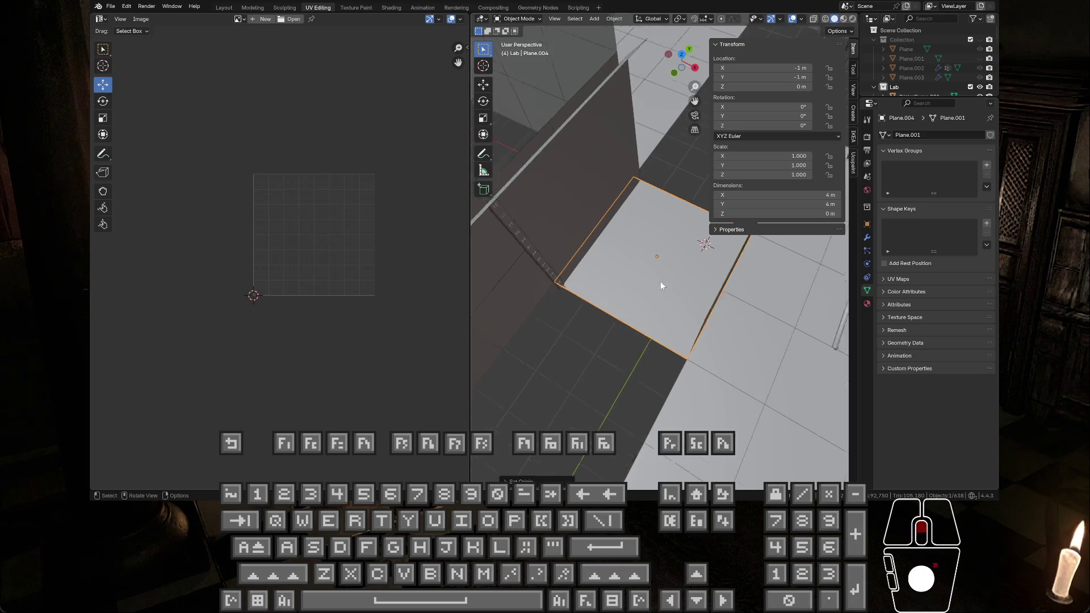
mouse_move(658, 281)
middle_mouse_down()
mouse_move(693, 267)
mouse_move(755, 206)
middle_mouse_up()
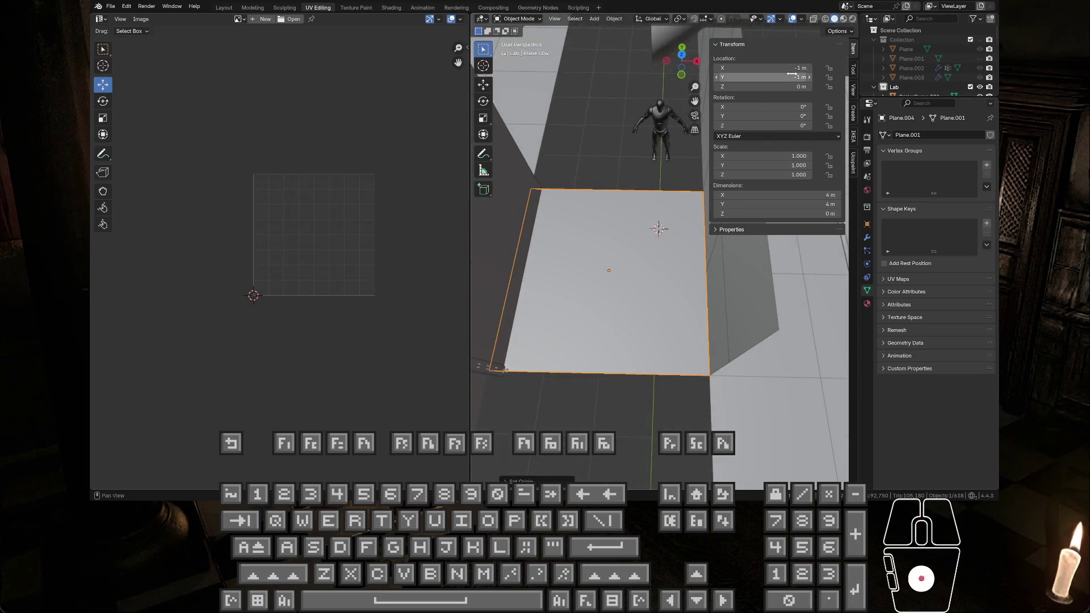
Clear the plane's location with Alt+G to return it to the world origin
key("alt+g")
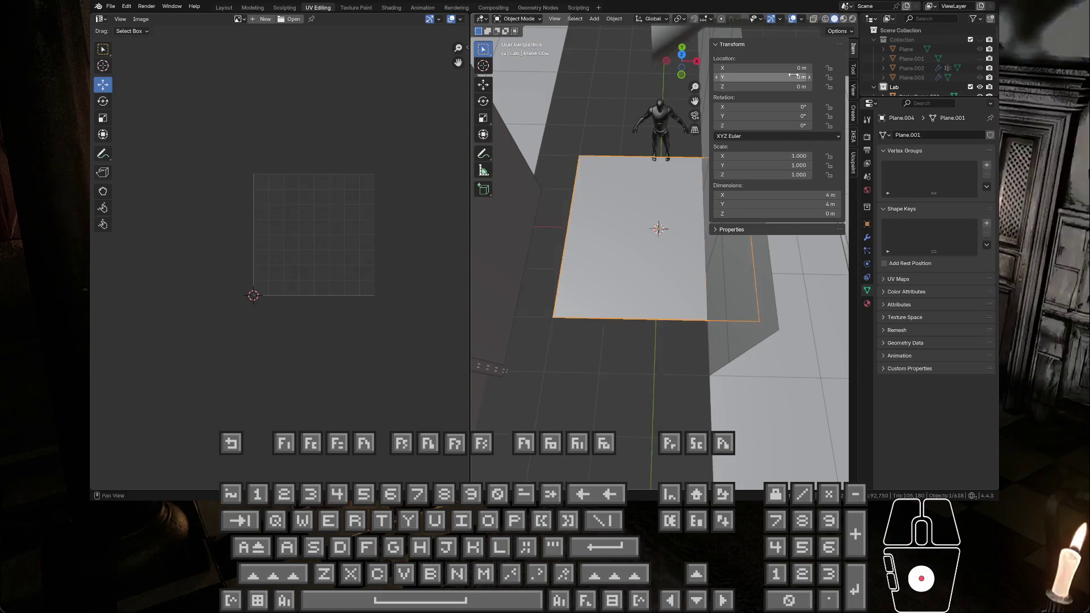
middle_click_drag(628, 243, 647, 205)
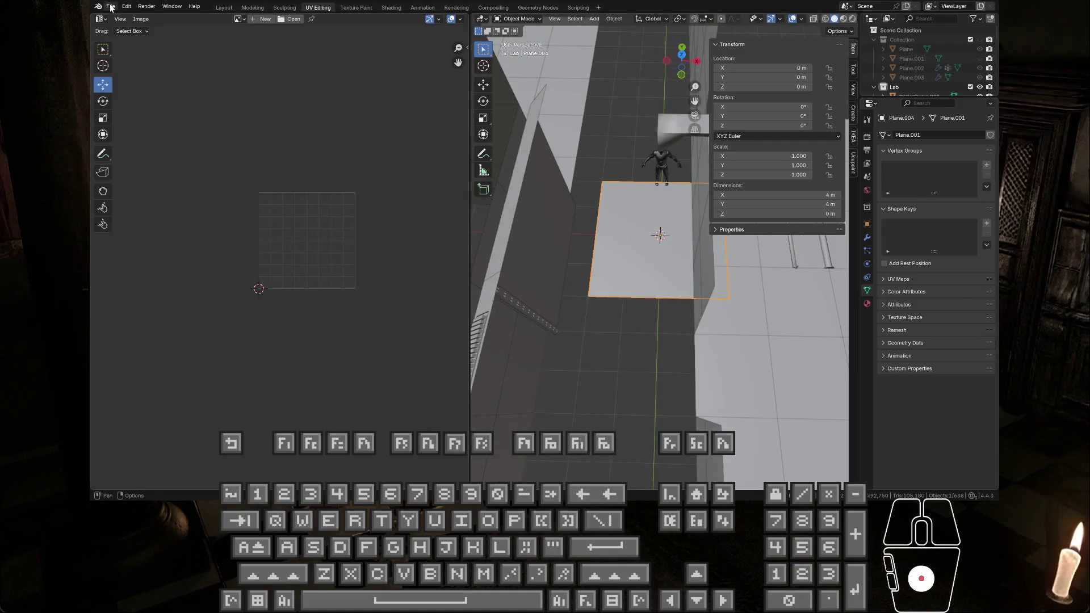
middle_click_drag(602, 188, 622, 175)
In Edit Mode, select all and run Mesh > Clean Up > Merge by Distance in the Modeling workspace
key("Tab")
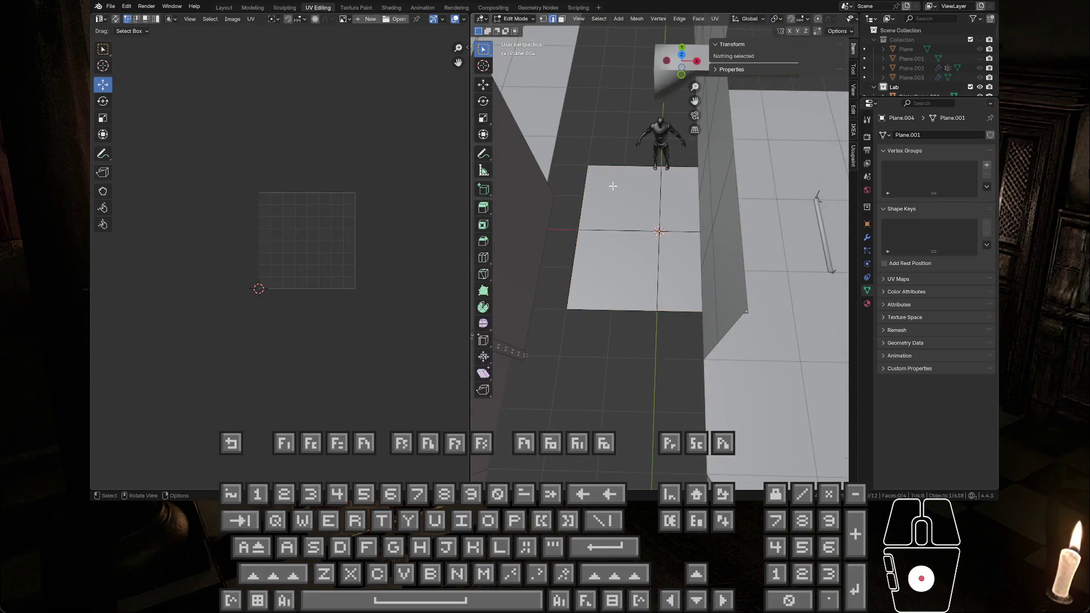
key("a")
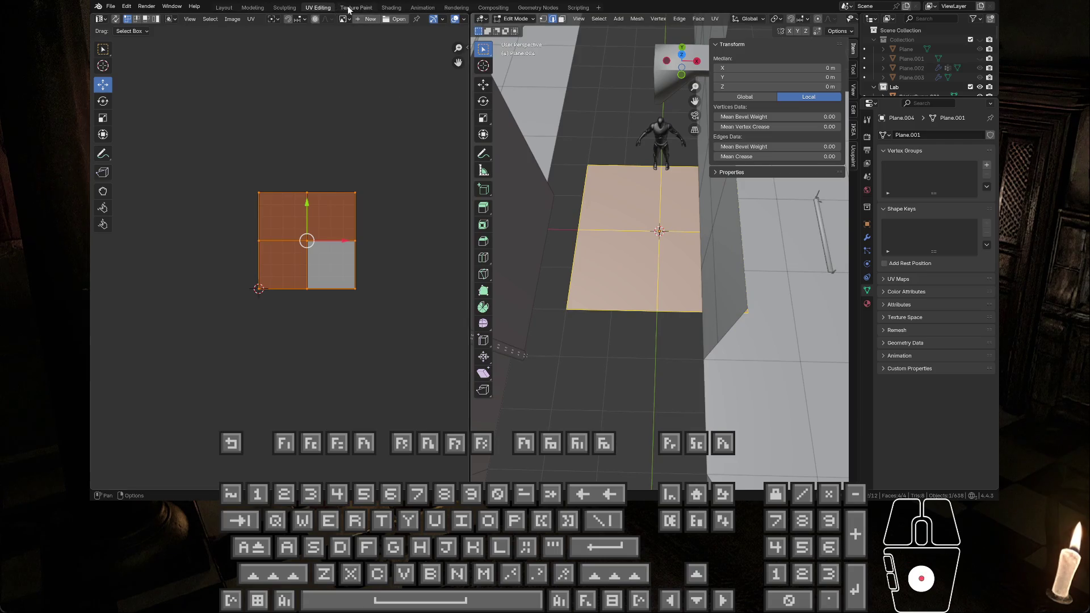
left_click(264, 8)
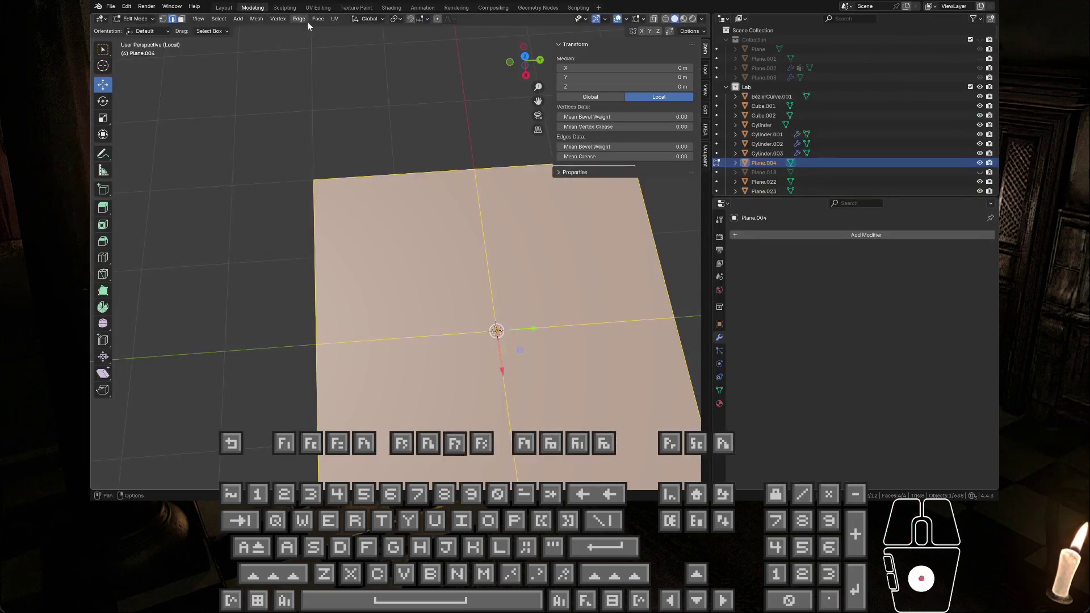
left_click(277, 18)
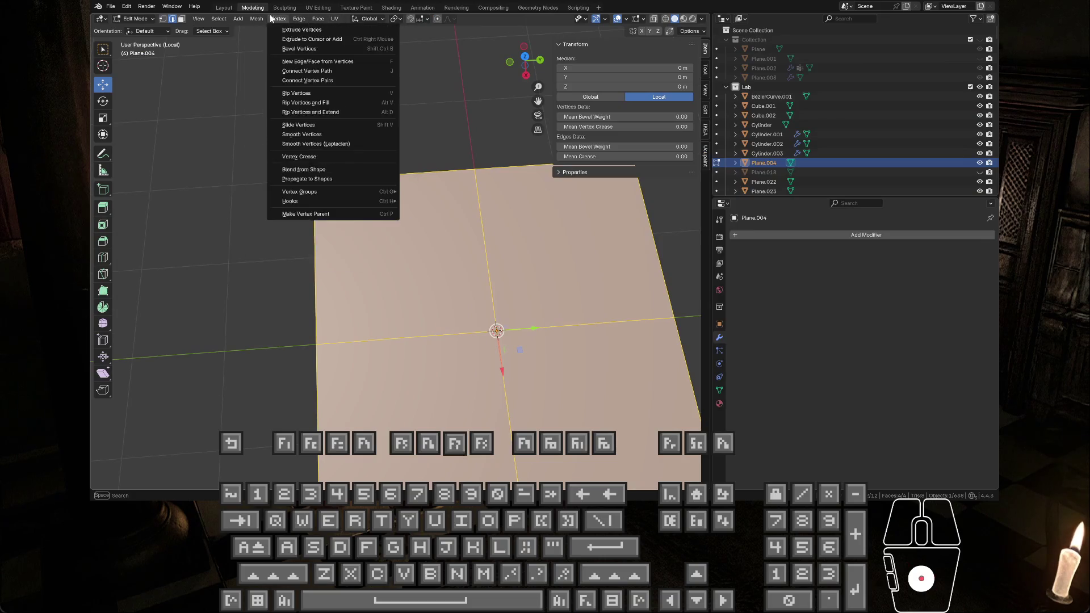
mouse_move(253, 21)
mouse_move(301, 243)
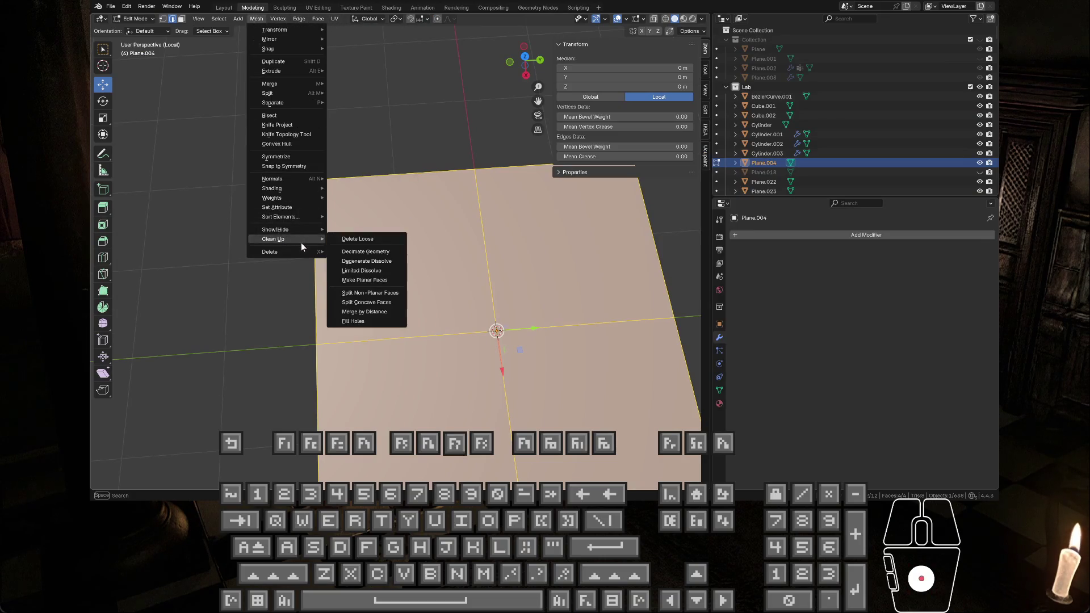
left_click(367, 312)
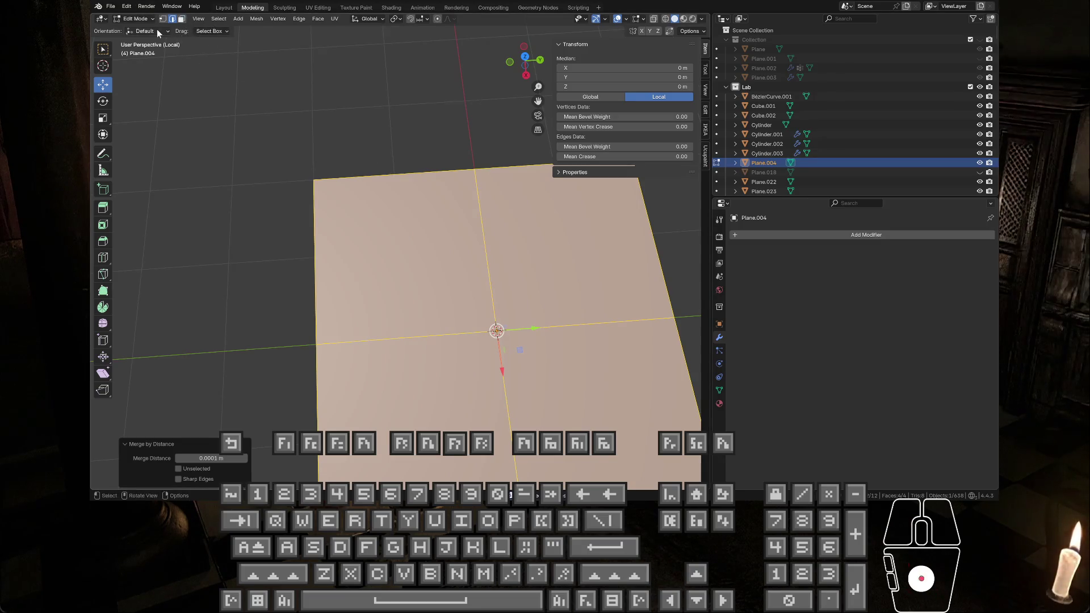
Deselect all, select the plane's top-left face, then switch to vertex selection
scroll(378, 249, "down", 5)
scroll(483, 360, "up", 4)
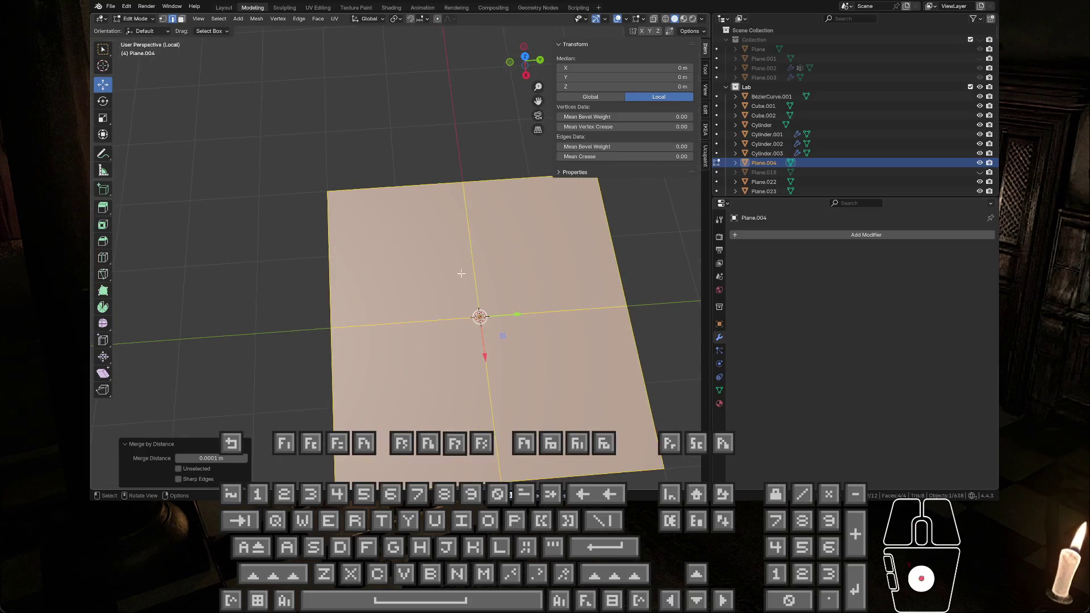
left_click(267, 98)
left_click(181, 19)
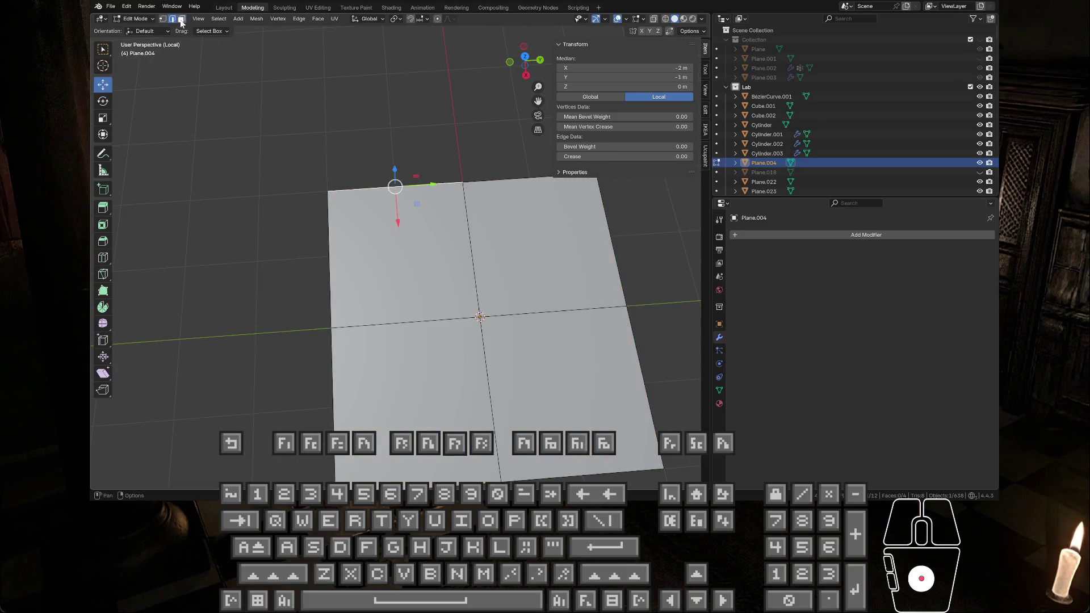
left_click(433, 256)
key("1")
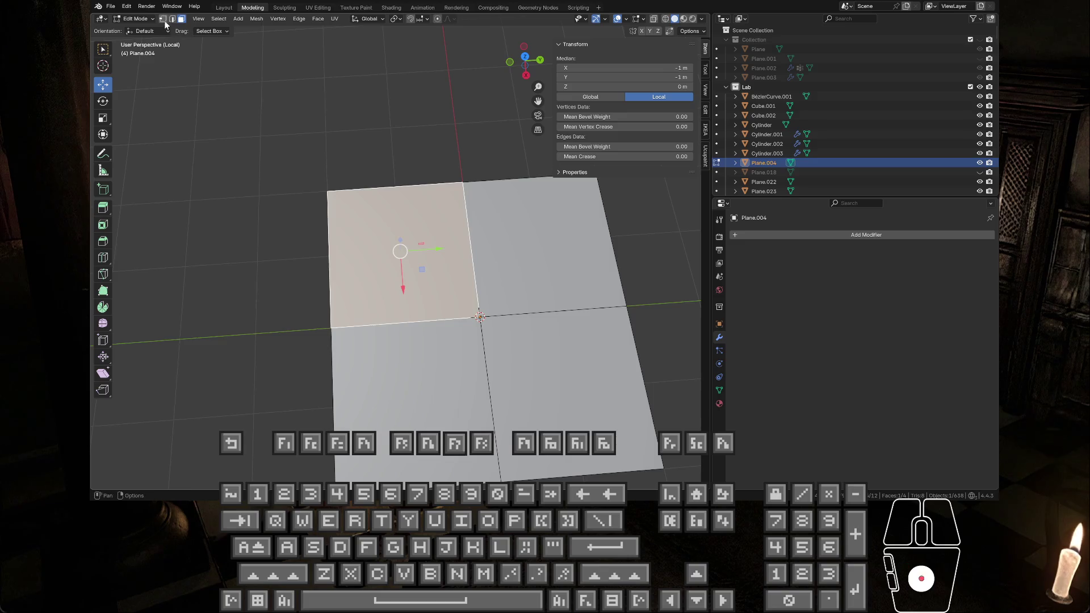
Orbit around the plane and select the vertex on its left edge
scroll(516, 183, "up", 5)
scroll(534, 213, "down", 4)
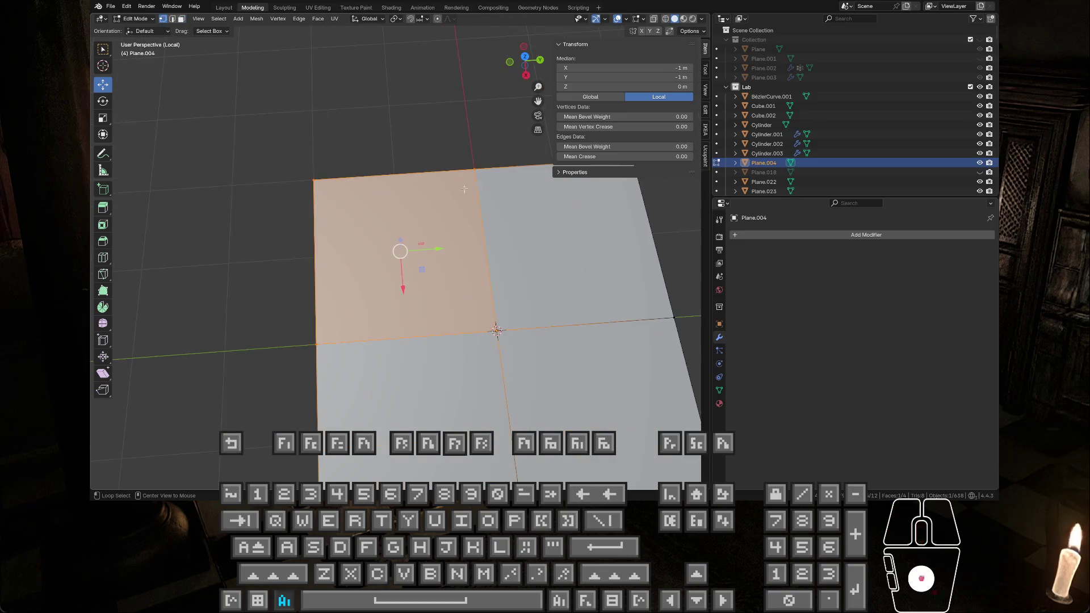
middle_click_drag(464, 188, 472, 205)
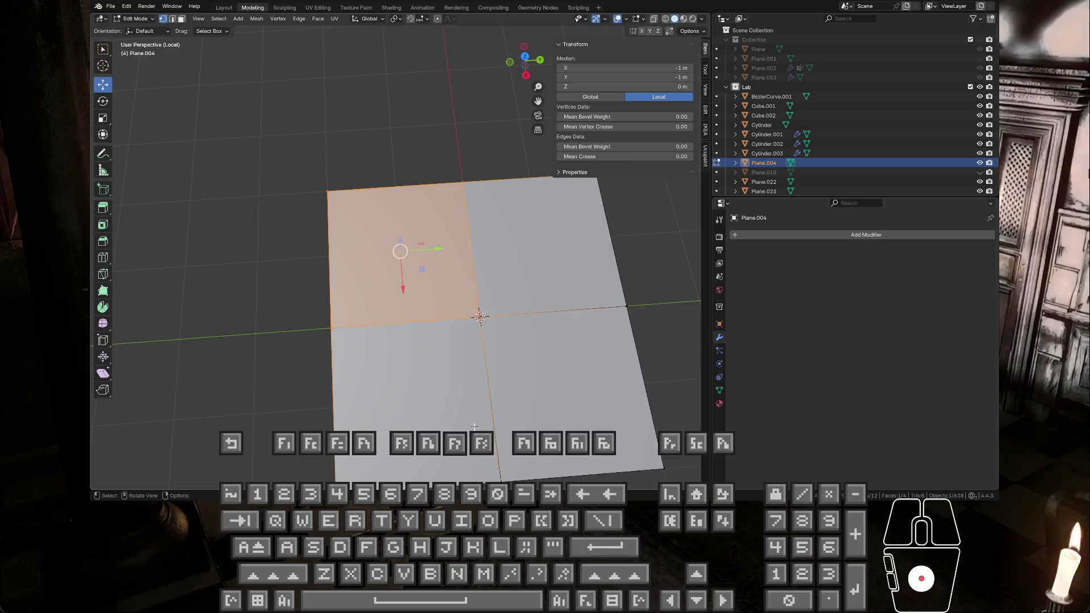
scroll(540, 323, "up", 4)
middle_click_drag(568, 330, 470, 329)
scroll(555, 301, "down", 3)
scroll(555, 305, "up", 1)
scroll(555, 335, "down", 2)
mouse_move(554, 335)
middle_mouse_down()
mouse_move(633, 327)
mouse_move(665, 309)
mouse_move(670, 318)
middle_mouse_up()
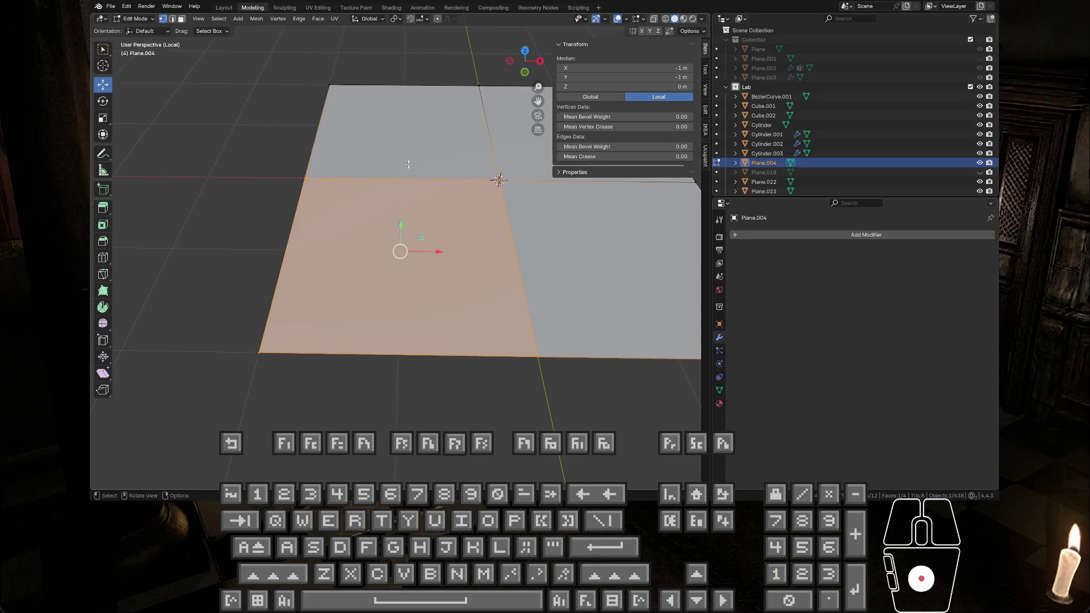
left_click(301, 178)
scroll(384, 200, "down", 2)
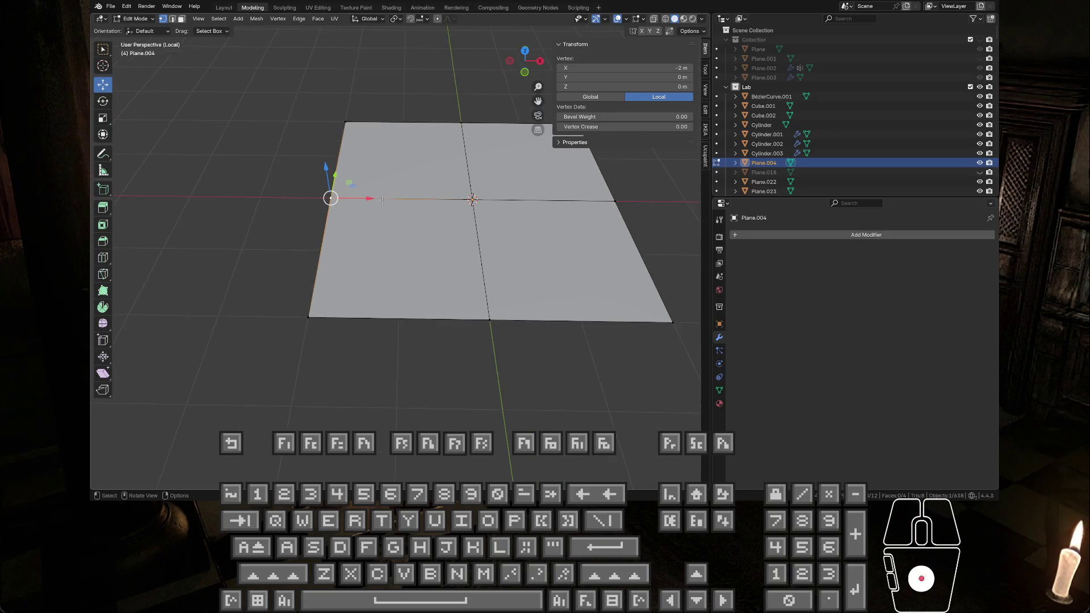
mouse_move(408, 214)
middle_mouse_down()
mouse_move(366, 178)
mouse_move(380, 191)
mouse_move(345, 191)
middle_mouse_up()
middle_click_drag(437, 198, 446, 235)
left_click(148, 31)
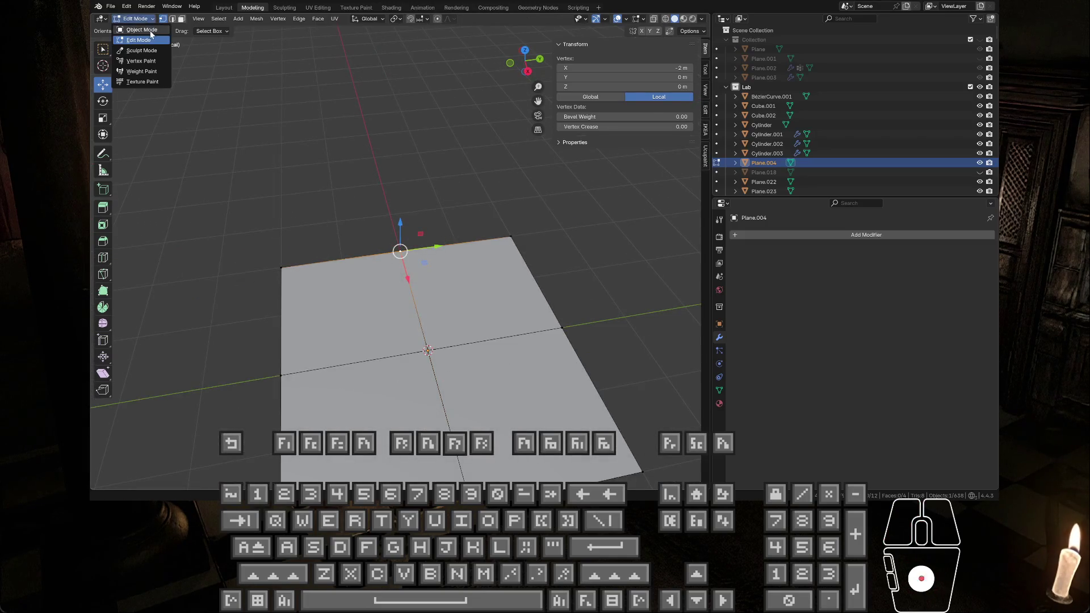
Return the plane to Object Mode and export it as glTF 2.0
key("Tab")
left_click(111, 6)
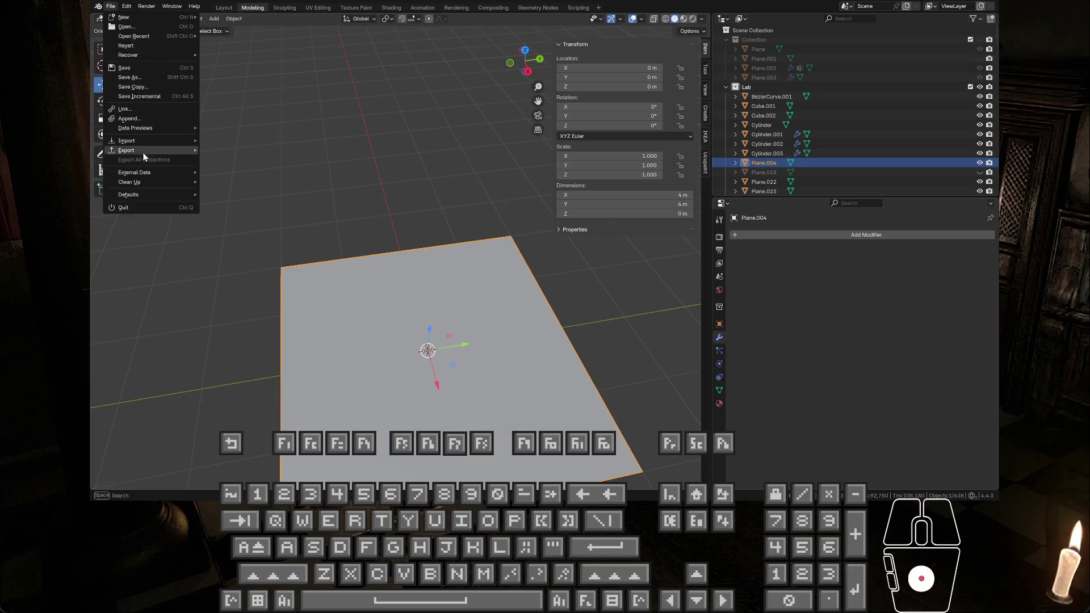
mouse_move(145, 150)
left_click(250, 243)
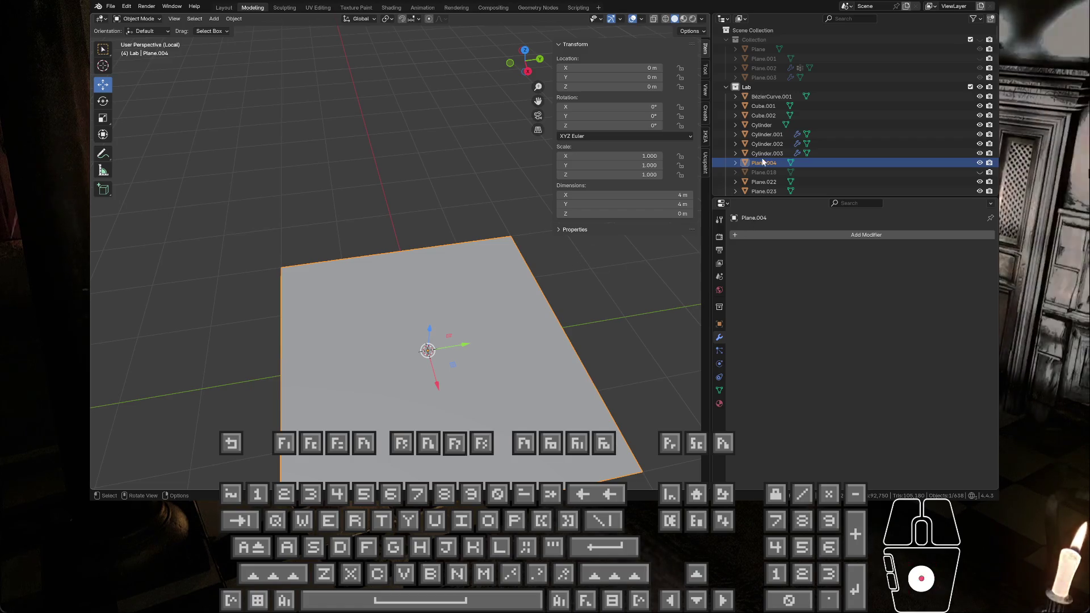
left_click(802, 162)
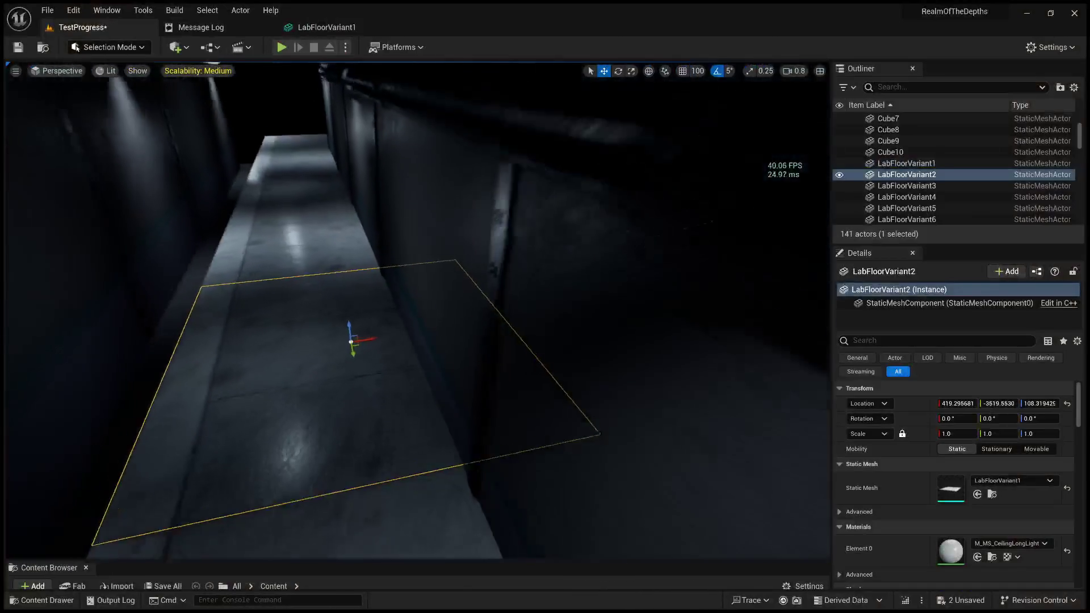
Select and frame LabFloorVariant2, then move it one grid step along X
right_click_drag(543, 337, 542, 336)
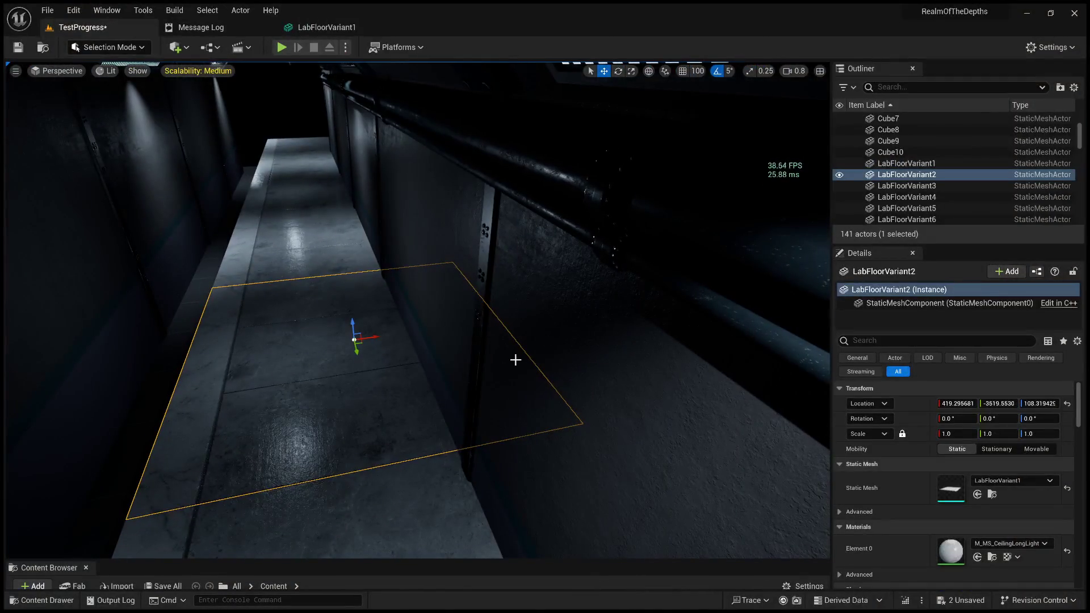
left_click(434, 271)
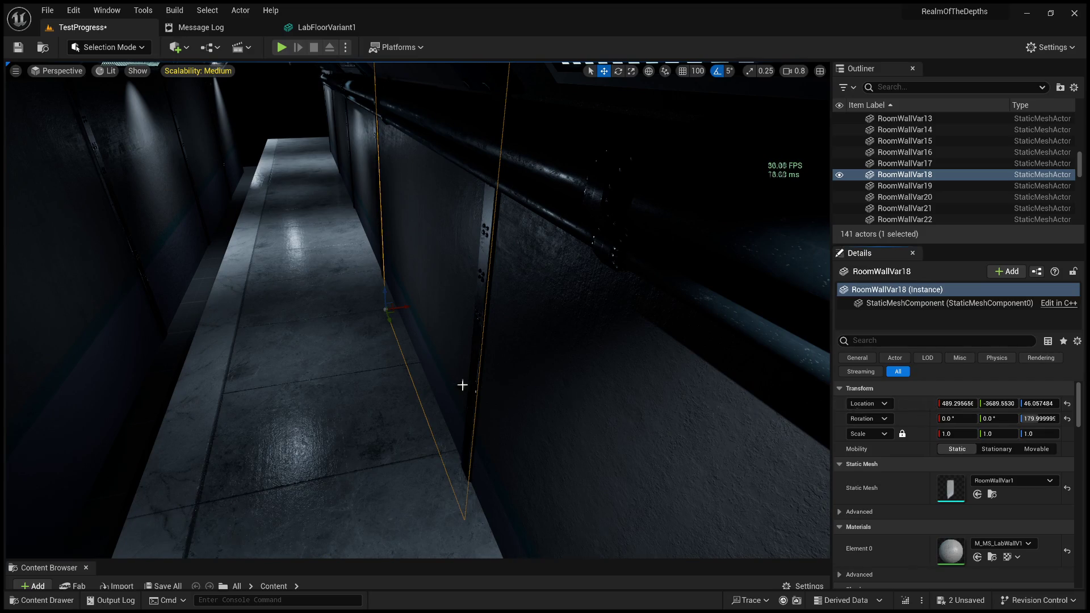
left_click(316, 355)
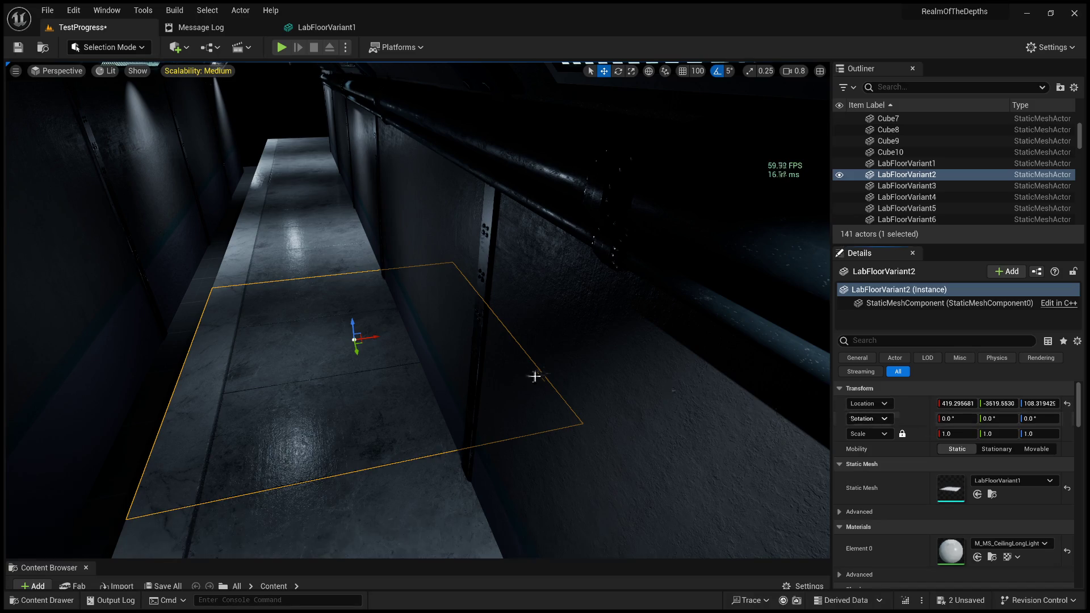
key("f")
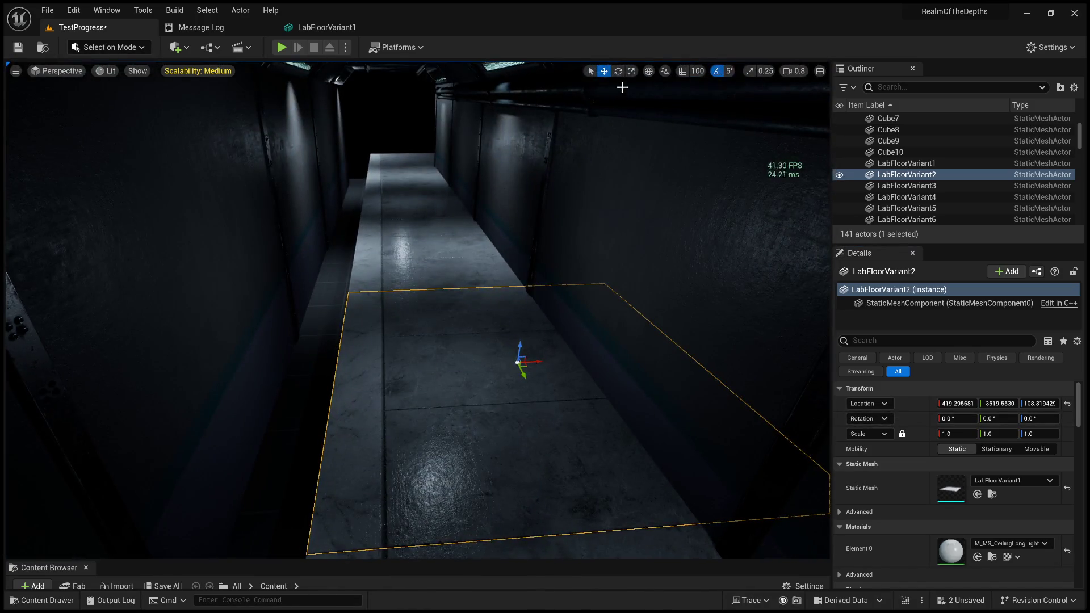
left_click_drag(537, 361, 442, 373)
right_click_drag(437, 375, 437, 374)
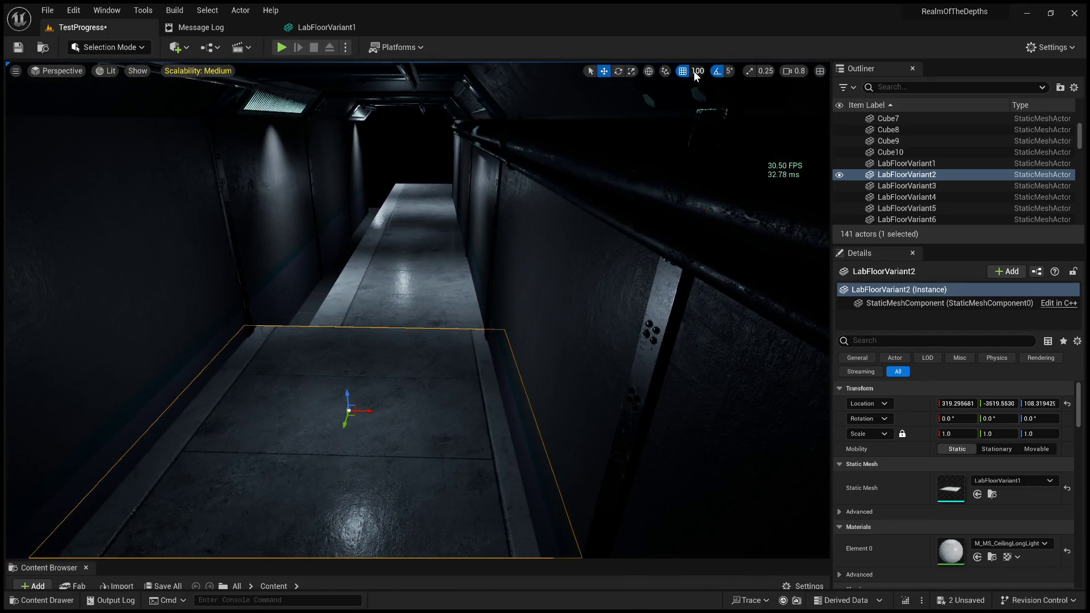
Reduce grid snapping to 10 and slide the tile along X to 419.3
key("bracketleft")
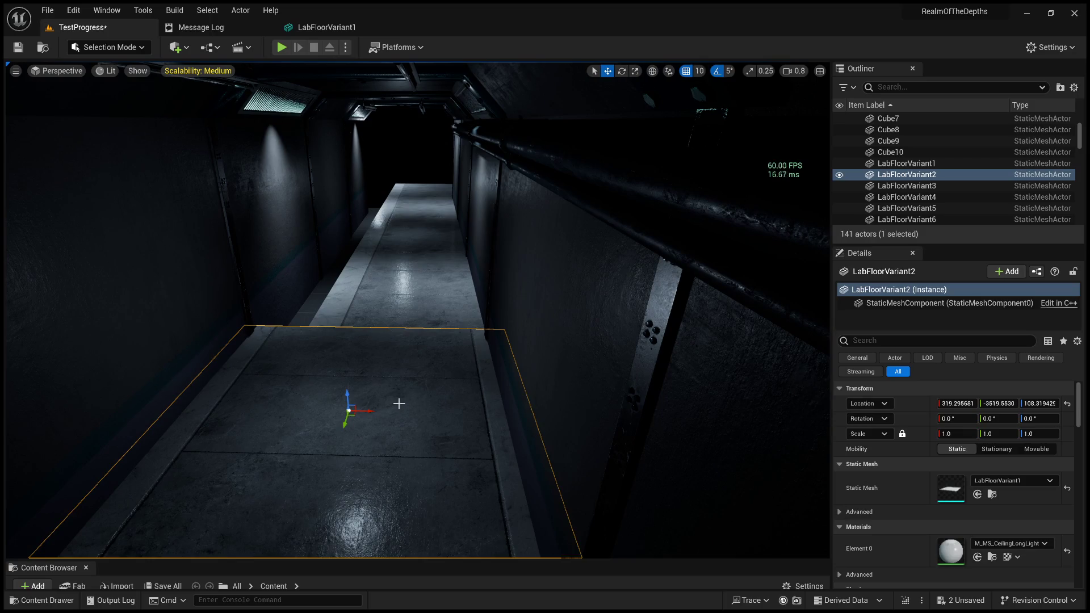
left_click_drag(370, 410, 344, 412)
right_click_drag(343, 412, 343, 411)
scroll(344, 412, "down", 1)
scroll(343, 412, "down", 1)
right_click_drag(434, 350, 433, 350)
left_click_drag(464, 320, 464, 320, "ctrl")
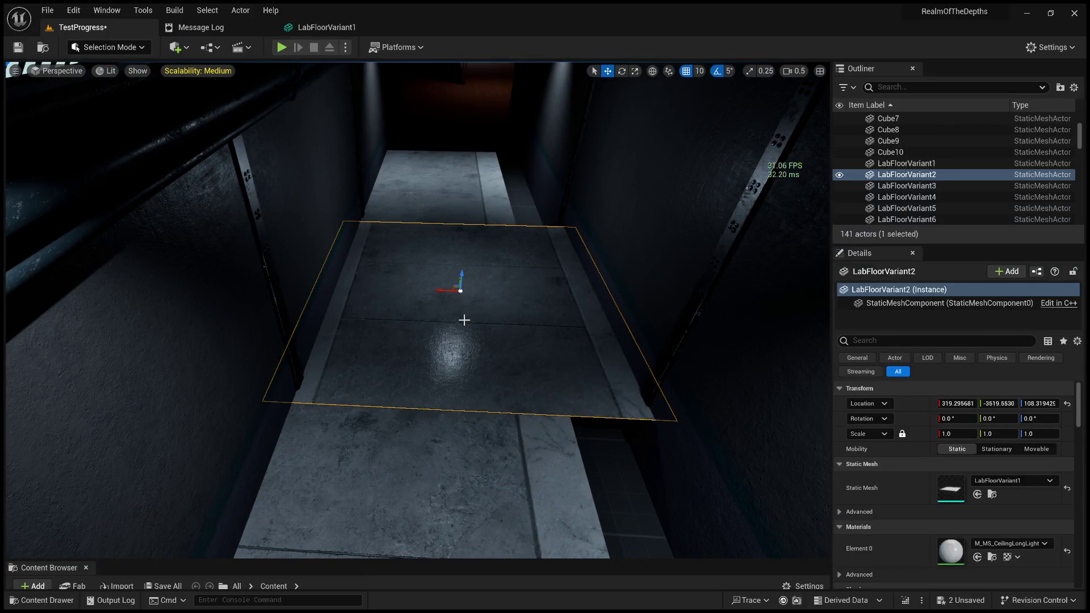
left_click_drag(632, 131, 631, 132, "ctrl")
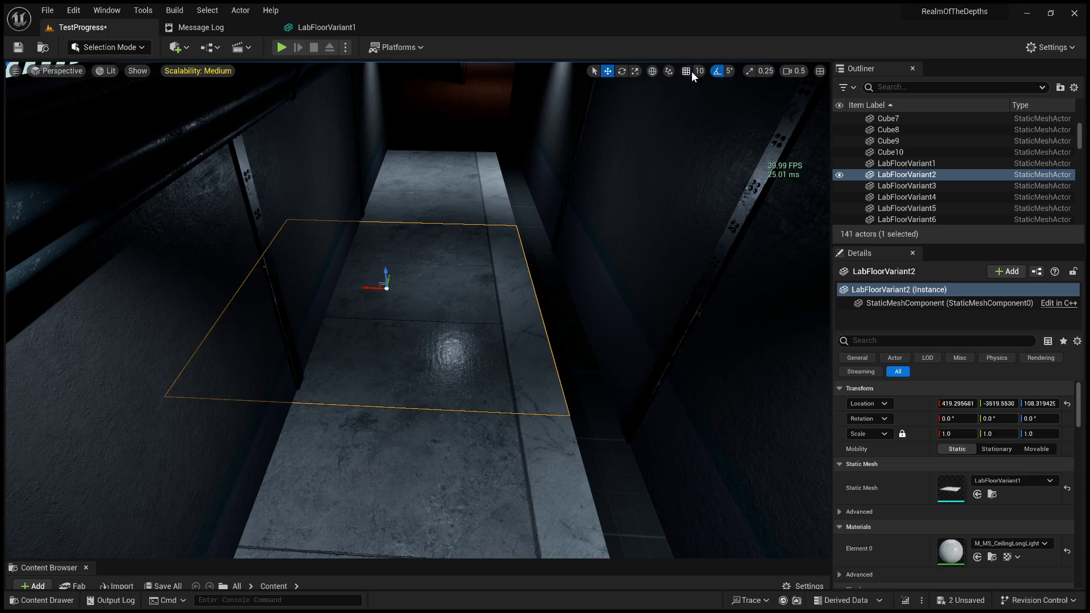
Set grid snapping to 100 and move LabFloorVariant2 back to X 319.3
left_click(716, 106)
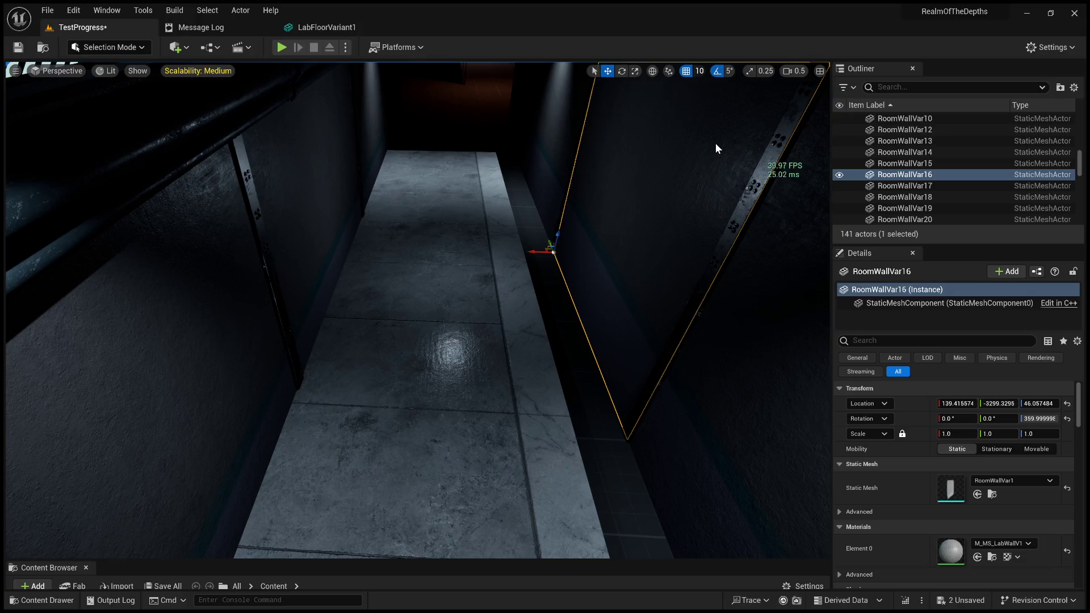
key("bracketright")
left_click(393, 341)
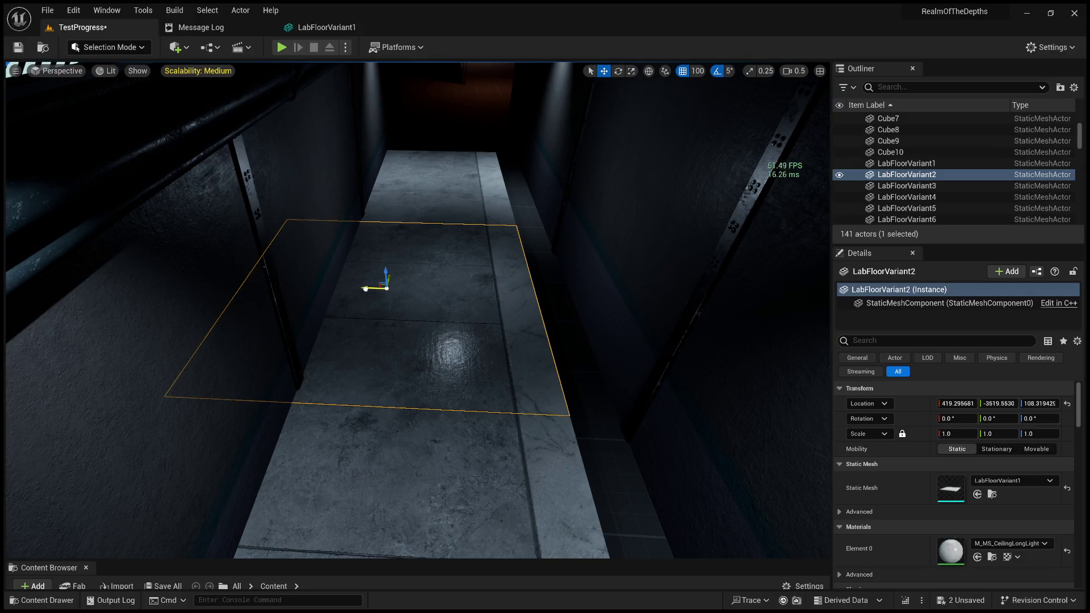
left_click_drag(365, 289, 441, 296)
mouse_move(507, 322)
right_mouse_down()
mouse_move(483, 331)
mouse_move(479, 312)
mouse_move(465, 328)
mouse_move(506, 316)
mouse_move(455, 311)
right_mouse_up()
Reselect LabFloorVariant2 and look down over it from above
left_click(566, 186)
left_click(395, 310)
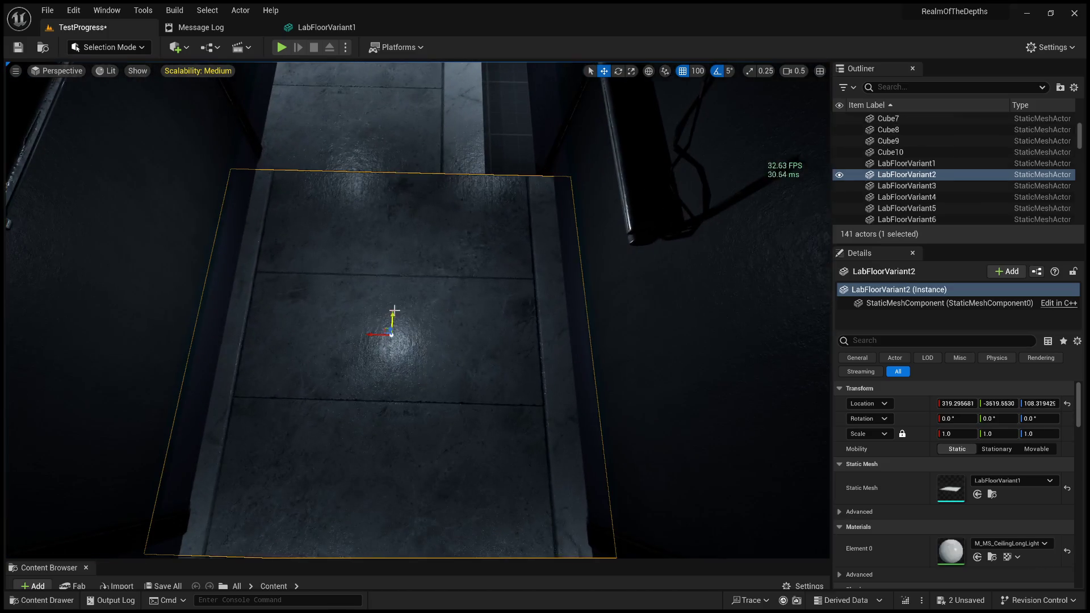
mouse_move(384, 293)
right_mouse_down()
mouse_move(387, 304)
mouse_move(298, 236)
right_mouse_up()
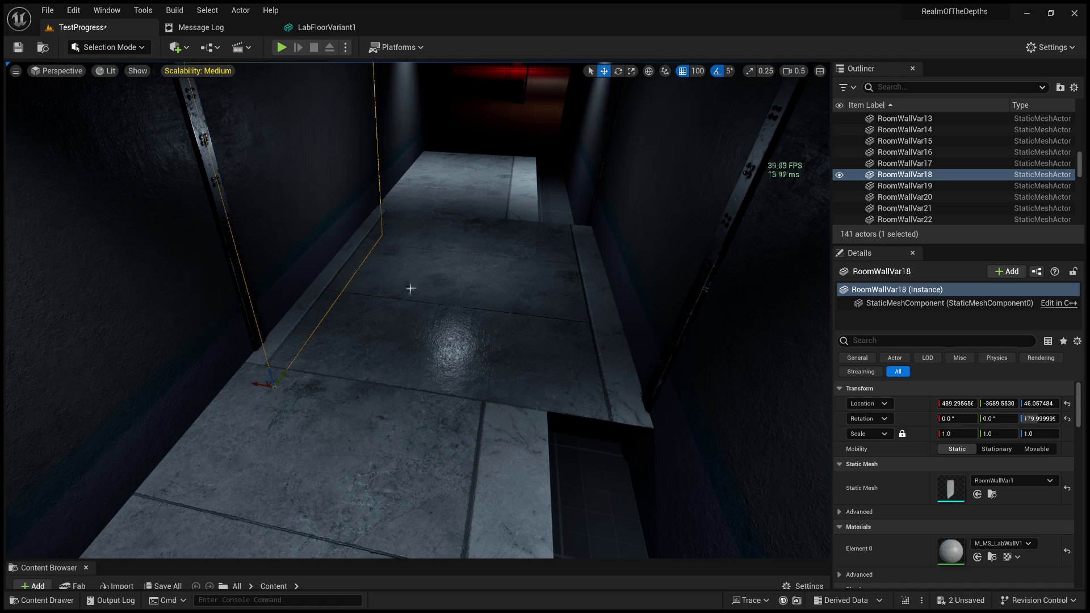
left_click(410, 289)
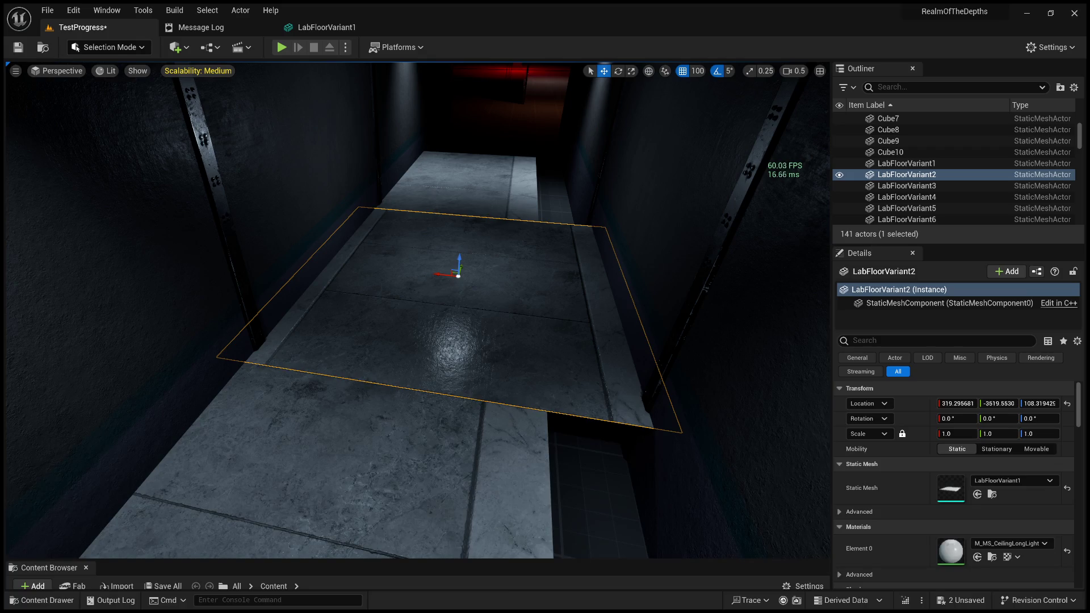
key("ctrl+shift+h")
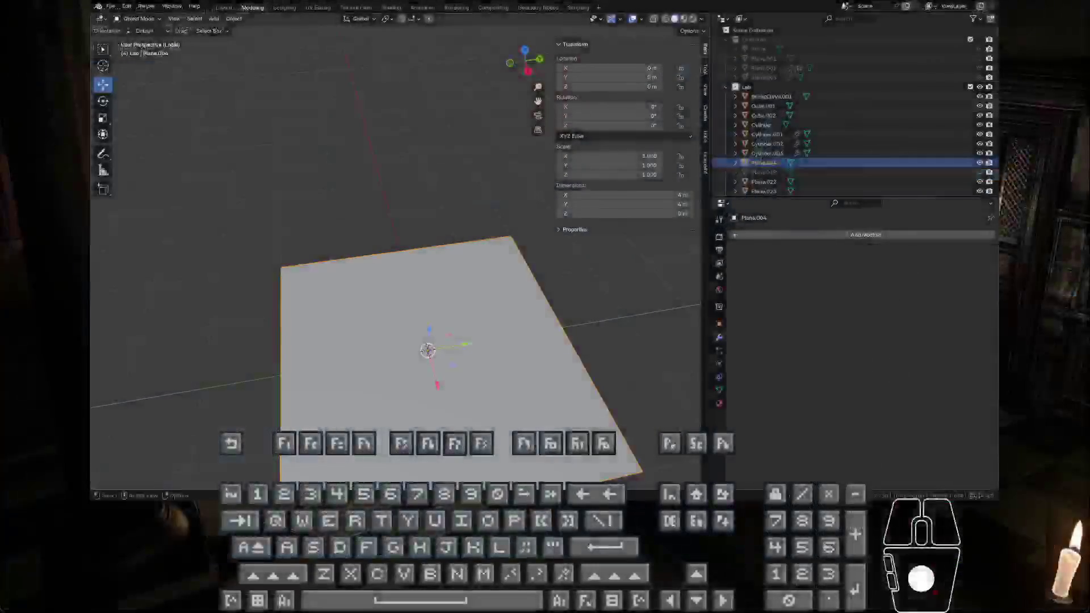
Snap the 3D cursor onto a corner vertex of Plane.004
key("KP_Divide")
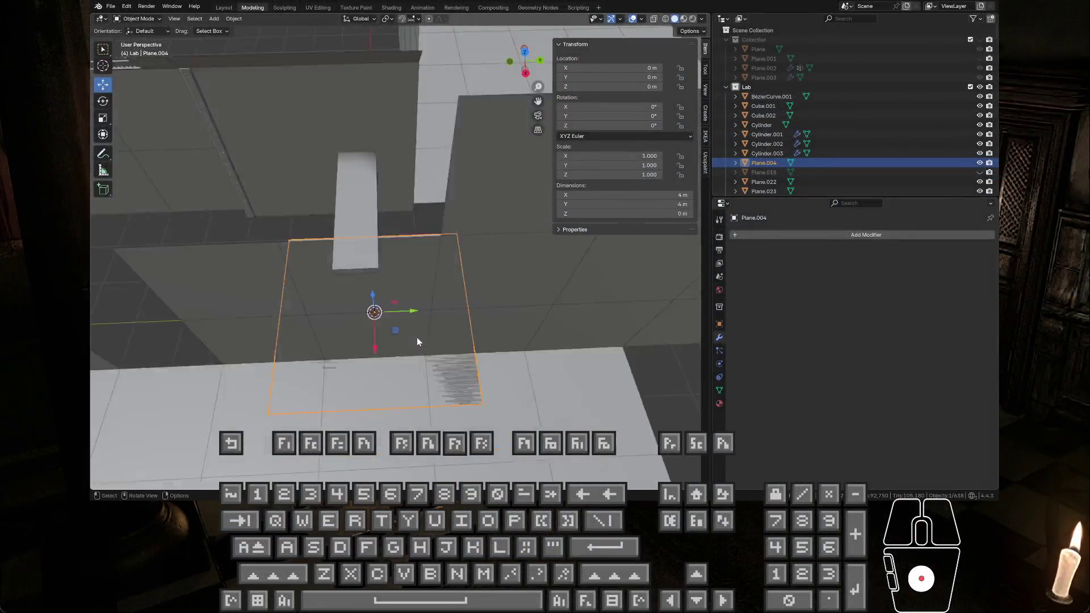
mouse_move(343, 171)
middle_mouse_down("shift")
mouse_move(430, 248)
mouse_move(486, 271)
middle_mouse_up("shift")
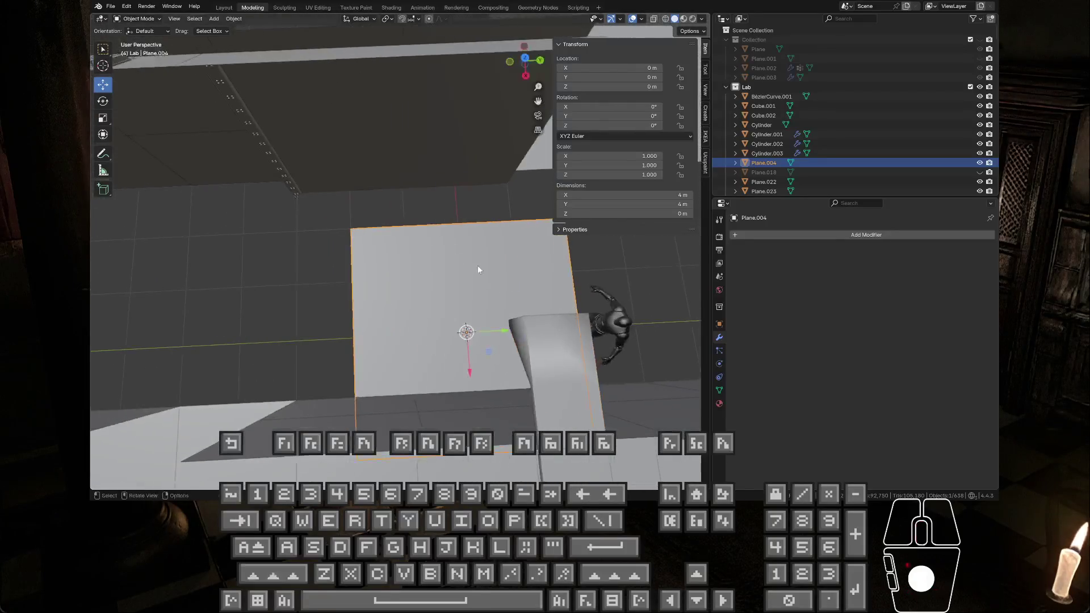
scroll(338, 233, "up", 2)
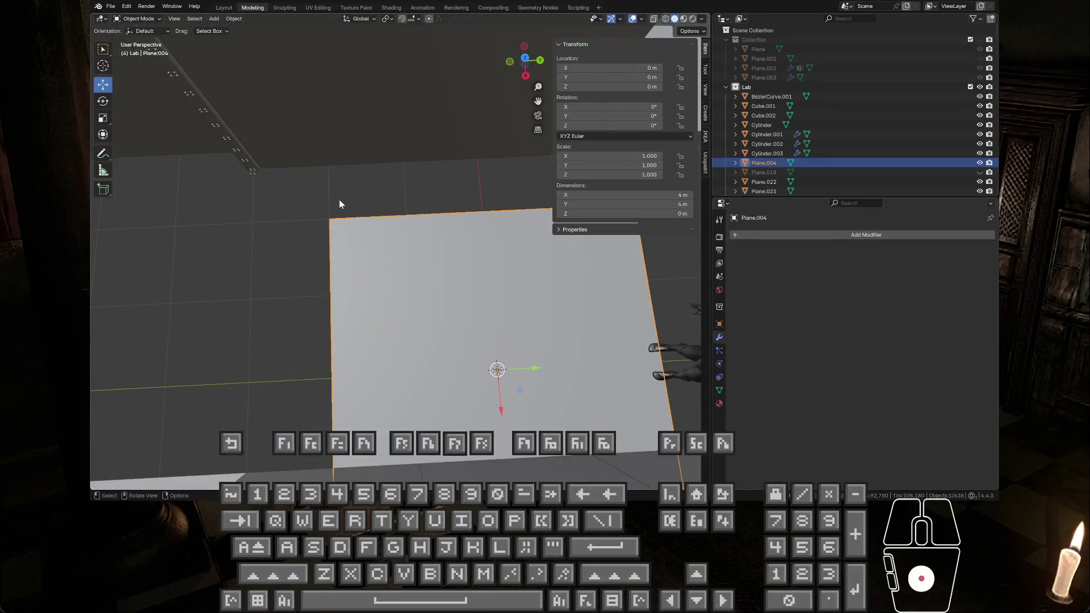
key("Tab")
left_click(330, 219)
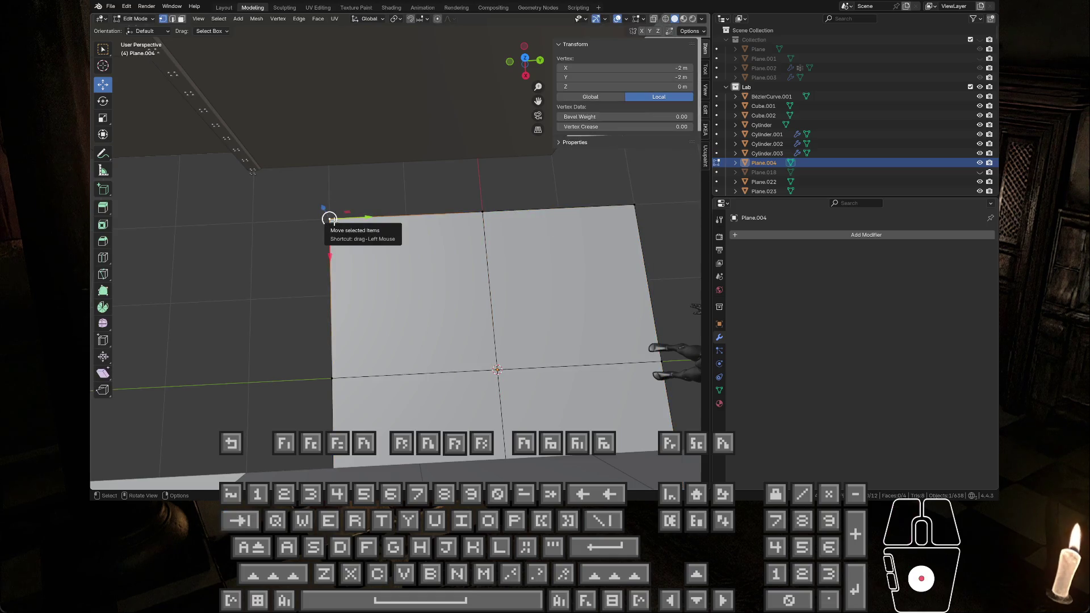
key("shift+s")
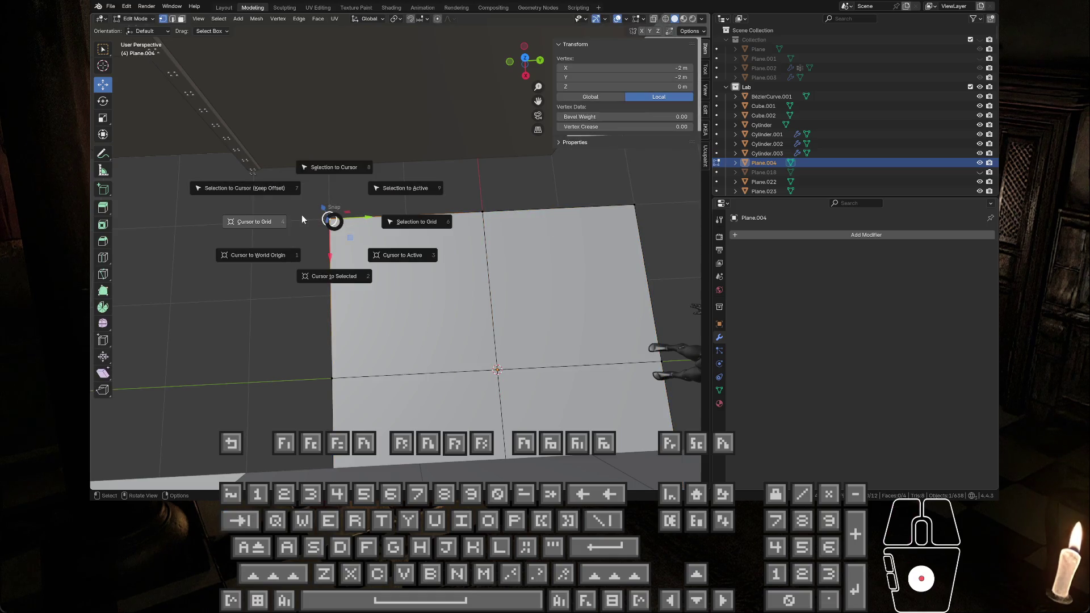
left_click(335, 273)
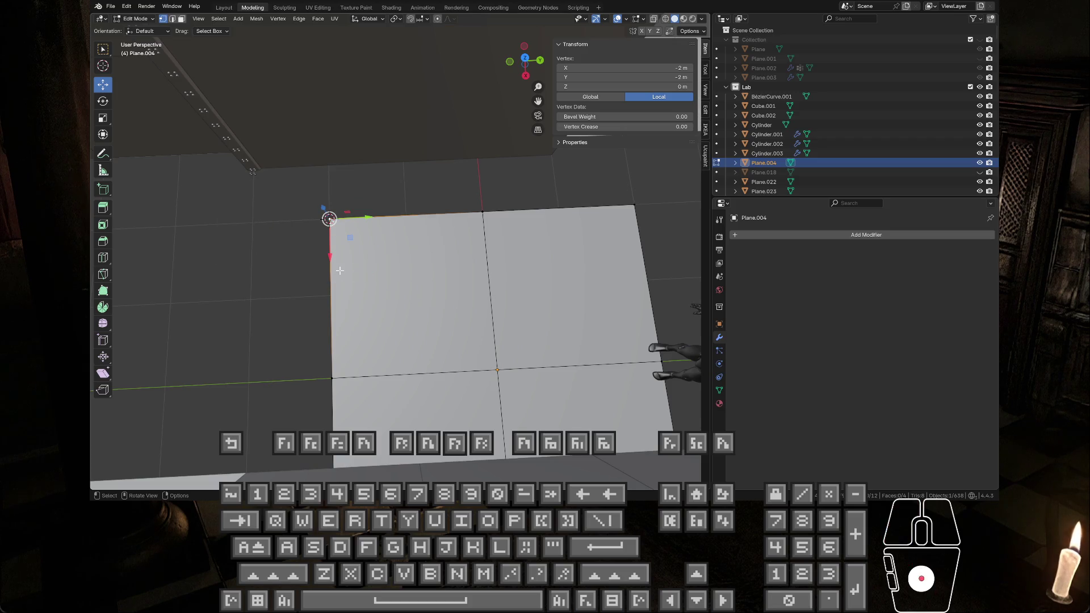
Set Plane.004's origin to the 3D cursor and zero its X and Y location
key("Tab")
right_click(385, 278)
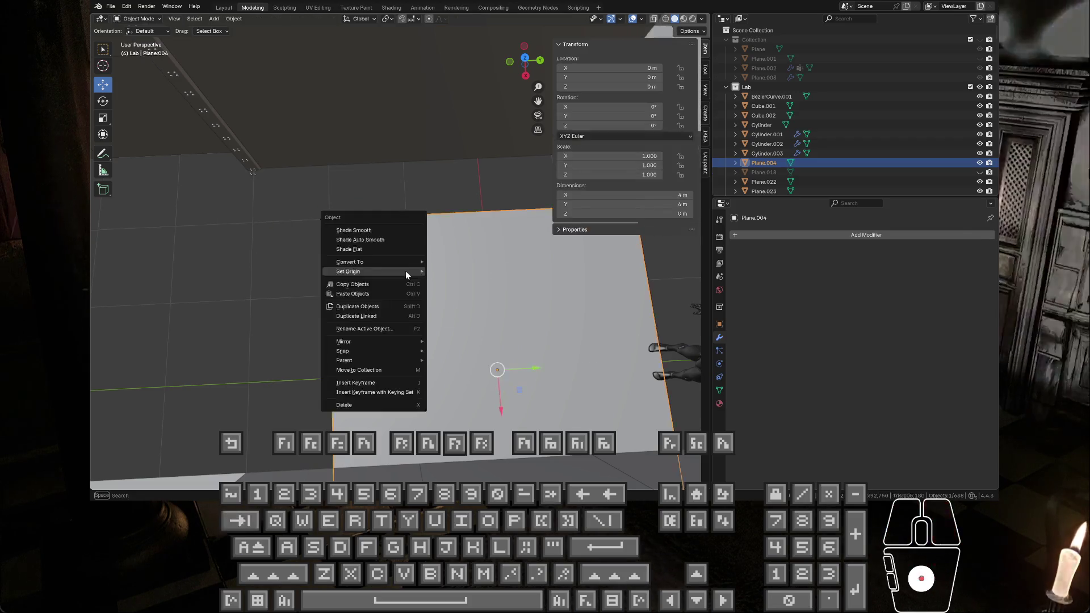
mouse_move(406, 271)
left_click(489, 290)
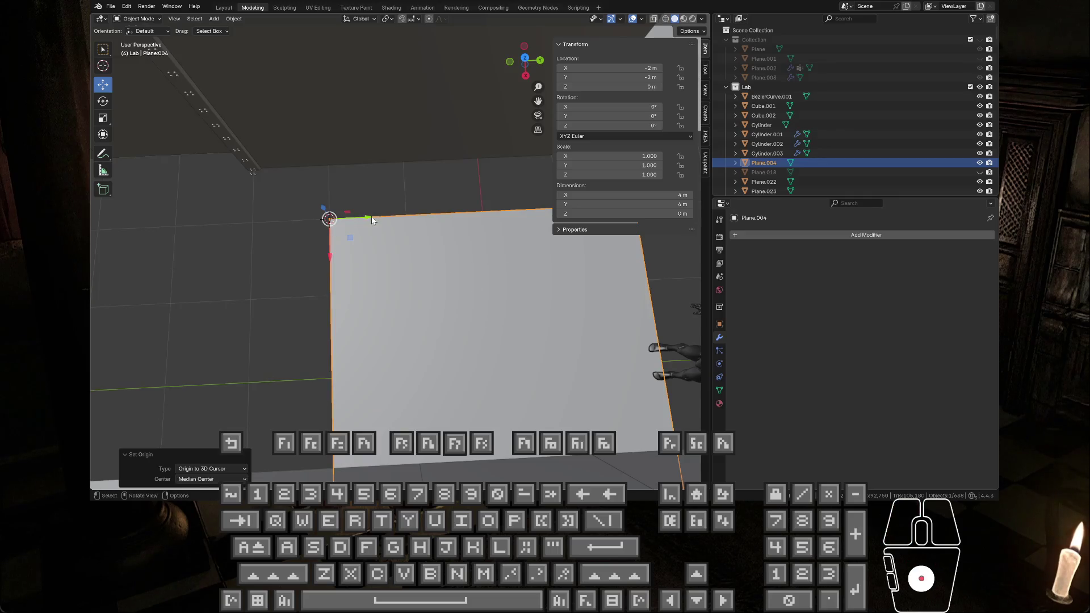
left_click_drag(624, 78, 624, 68)
type("0")
key("Return")
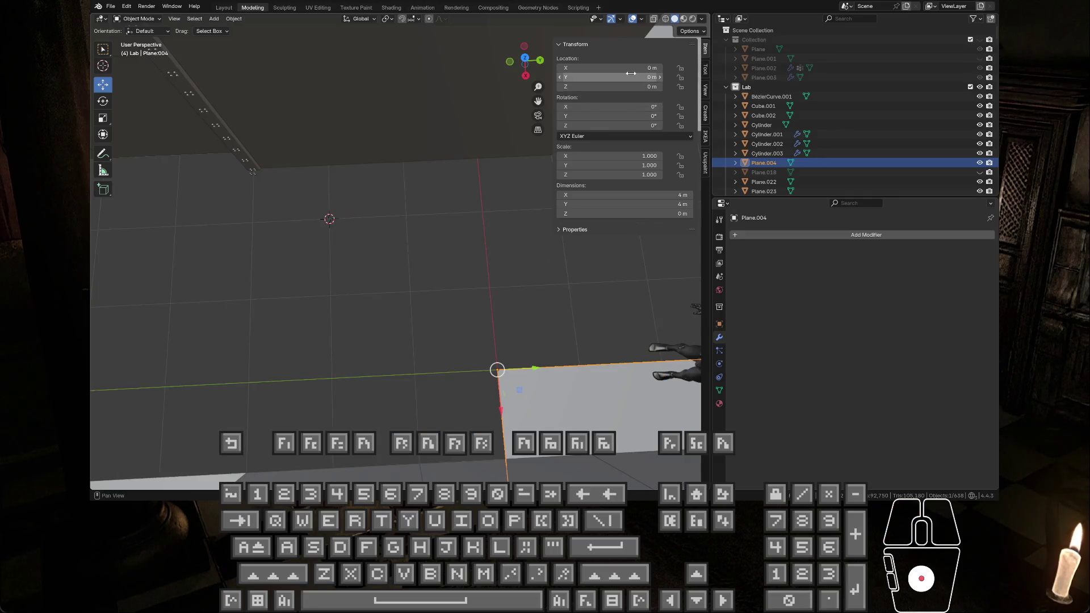
mouse_move(518, 260)
middle_mouse_down()
mouse_move(485, 257)
mouse_move(470, 171)
mouse_move(434, 217)
mouse_move(302, 143)
middle_mouse_up()
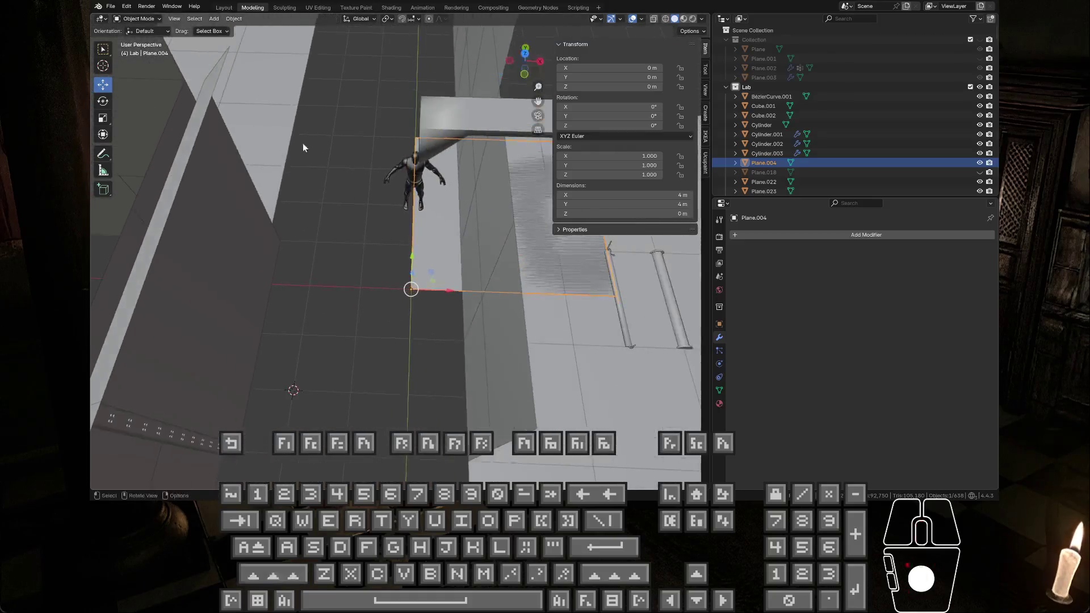
Choose FBX (.fbx) as the export format from the File > Export menu
left_click(111, 6)
mouse_move(145, 150)
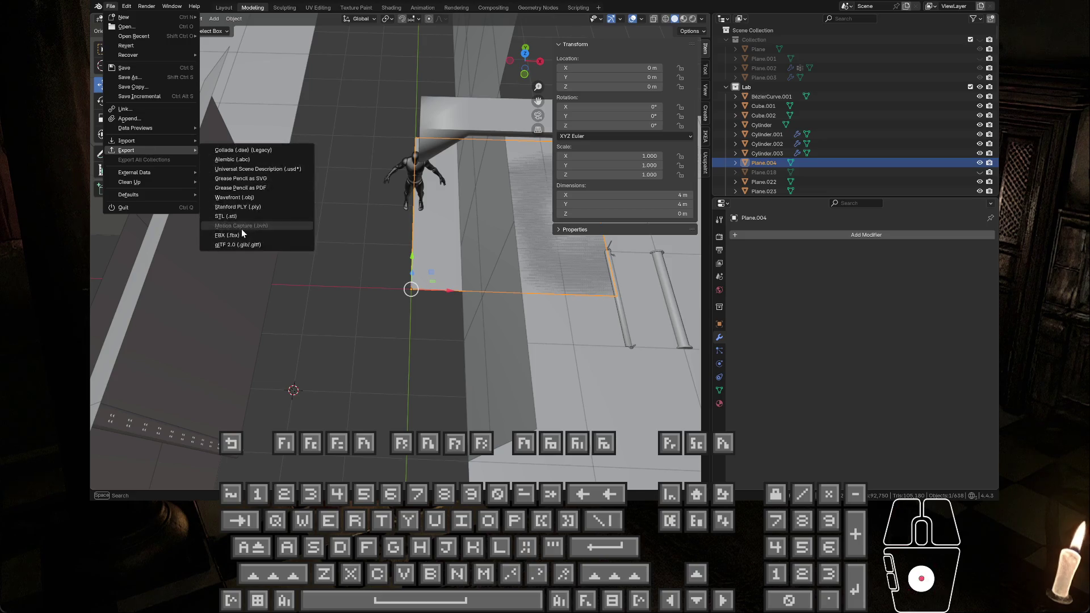
left_click(253, 238)
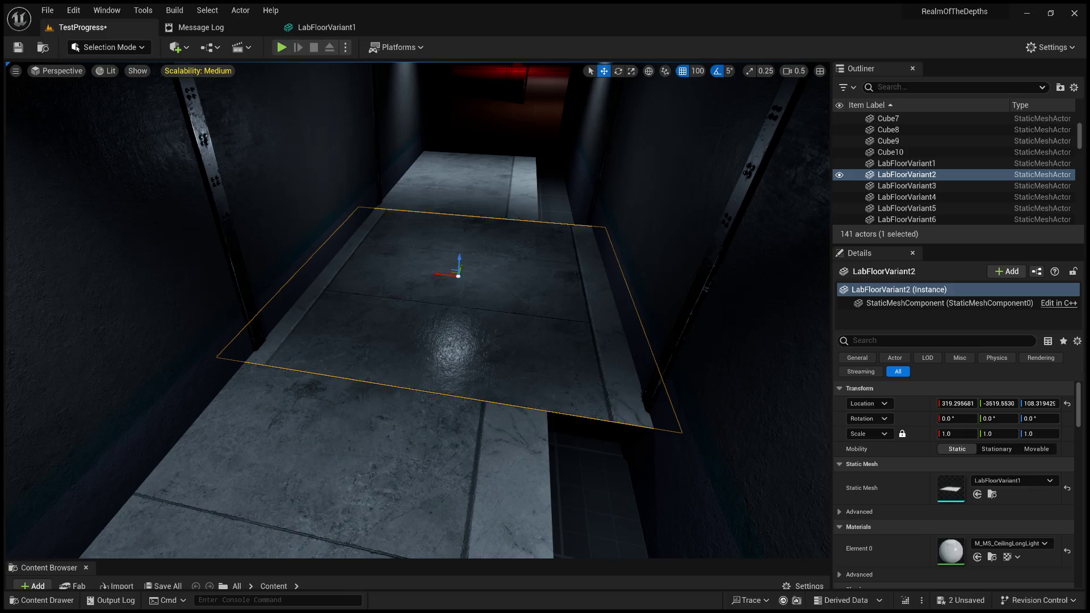
right_click_drag(389, 316, 443, 326)
left_click(443, 326)
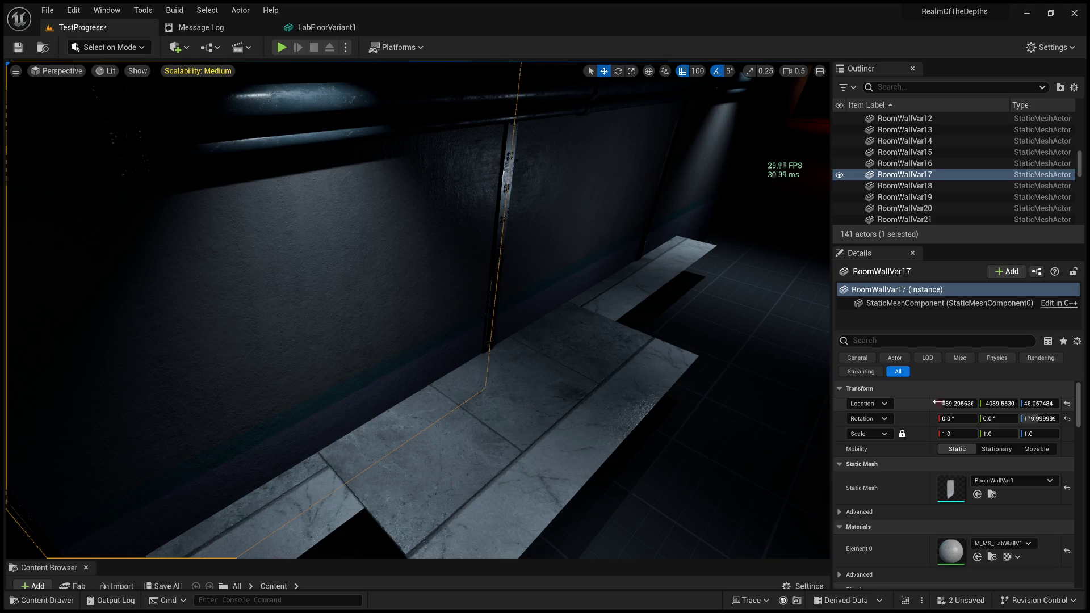
right_click_drag(705, 413, 432, 324)
left_click(450, 318)
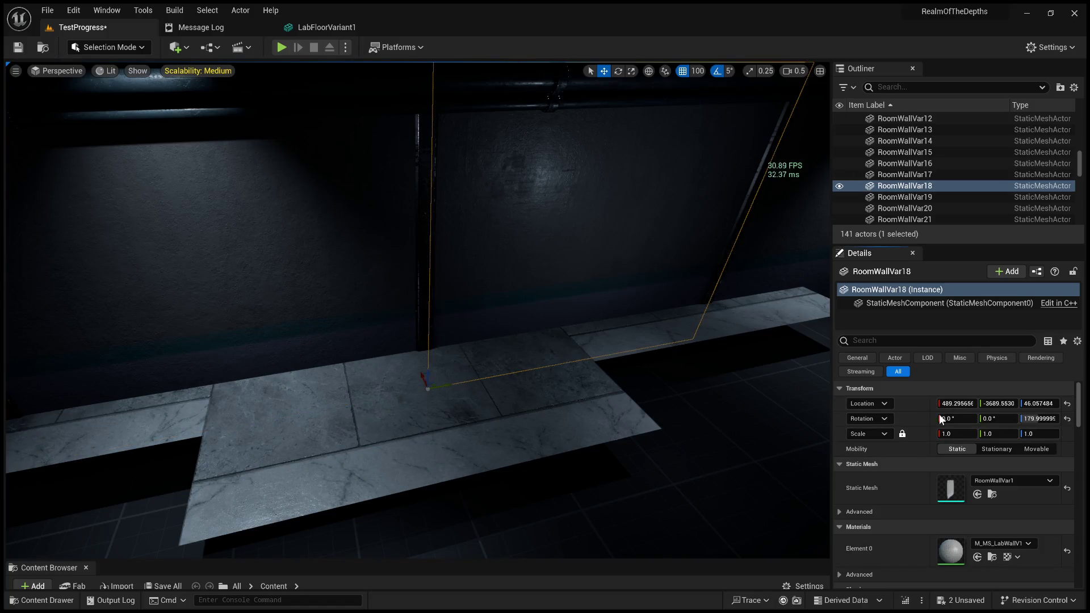
key("ctrl+z")
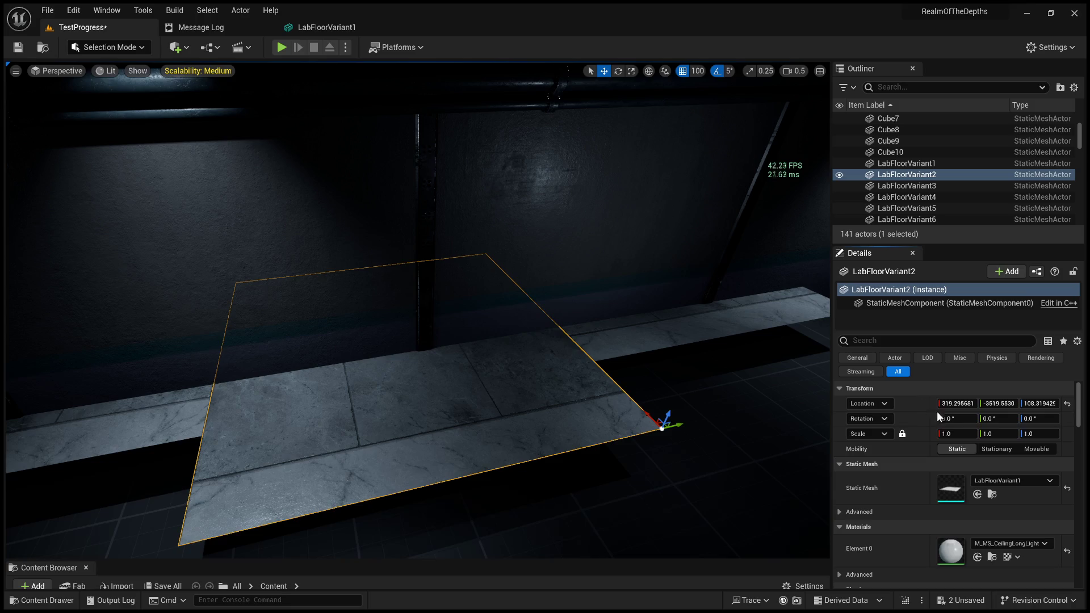
Navigate down the corridor and select the LabFloorVariant2 floor tile
right_click_drag(591, 401, 557, 420)
right_click_drag(558, 306, 558, 307)
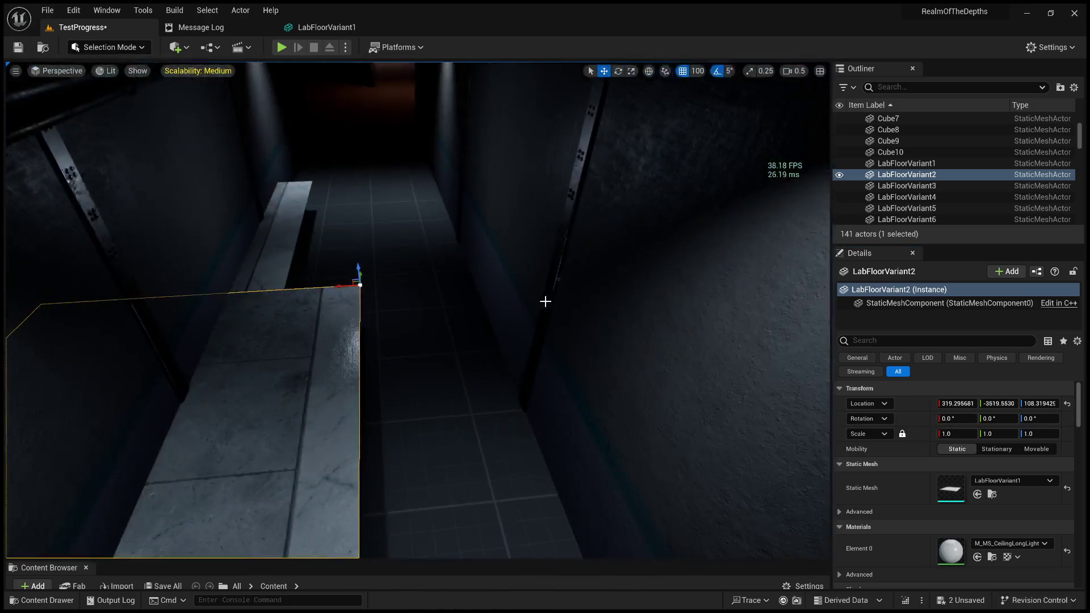
left_click(492, 309)
right_click_drag(492, 309, 492, 309)
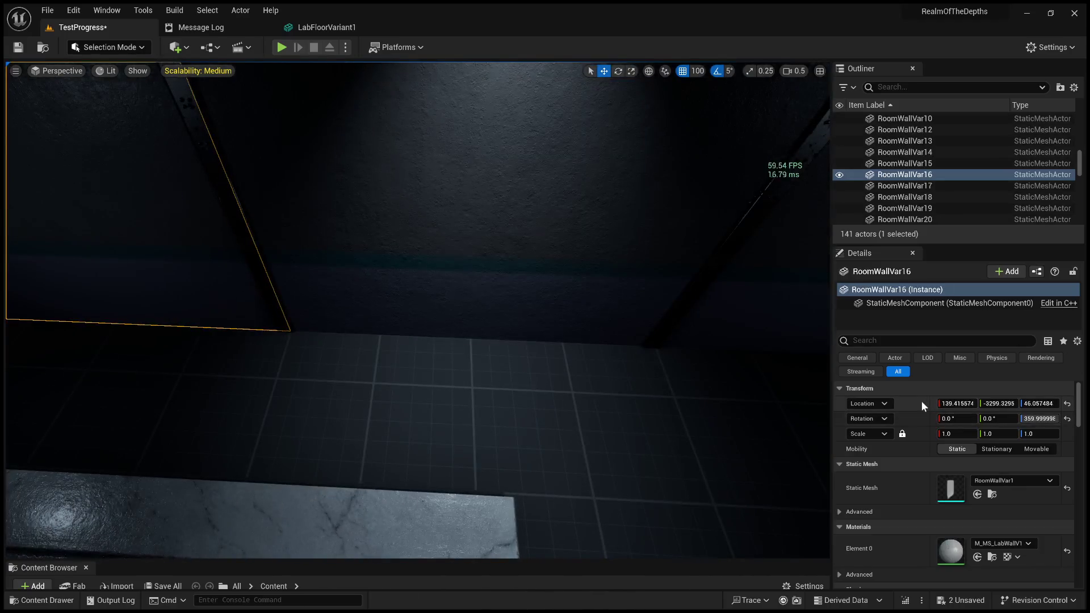
right_click_drag(401, 305, 417, 373)
left_click(397, 449)
left_click(449, 242)
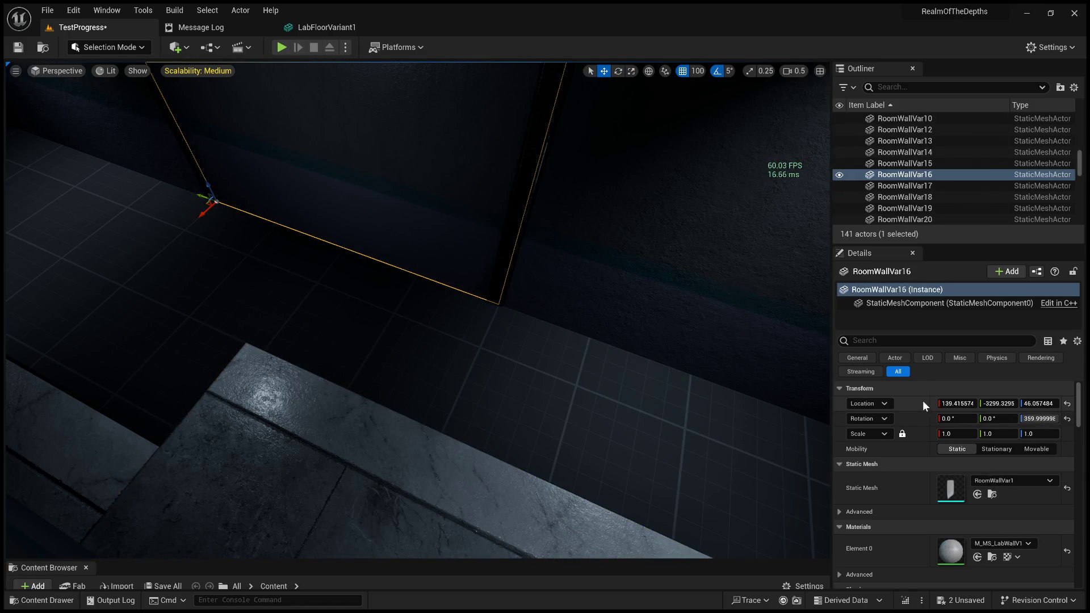
key("ctrl+z")
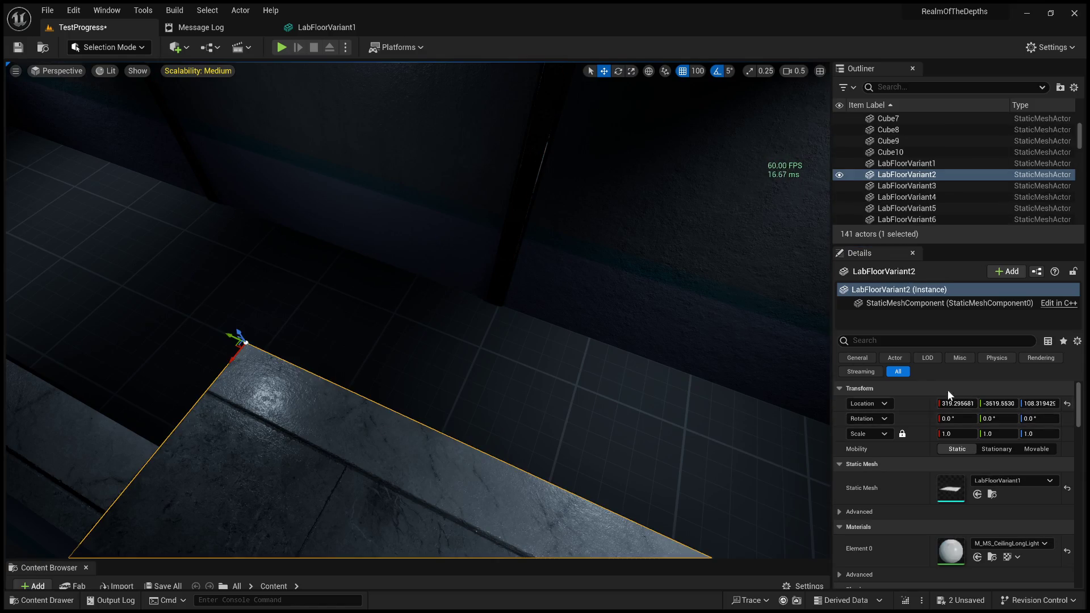
mouse_move(548, 375)
right_mouse_down()
mouse_move(543, 352)
mouse_move(547, 376)
mouse_move(594, 309)
mouse_move(402, 311)
mouse_move(433, 348)
right_mouse_up()
left_click(547, 376)
left_click(434, 348)
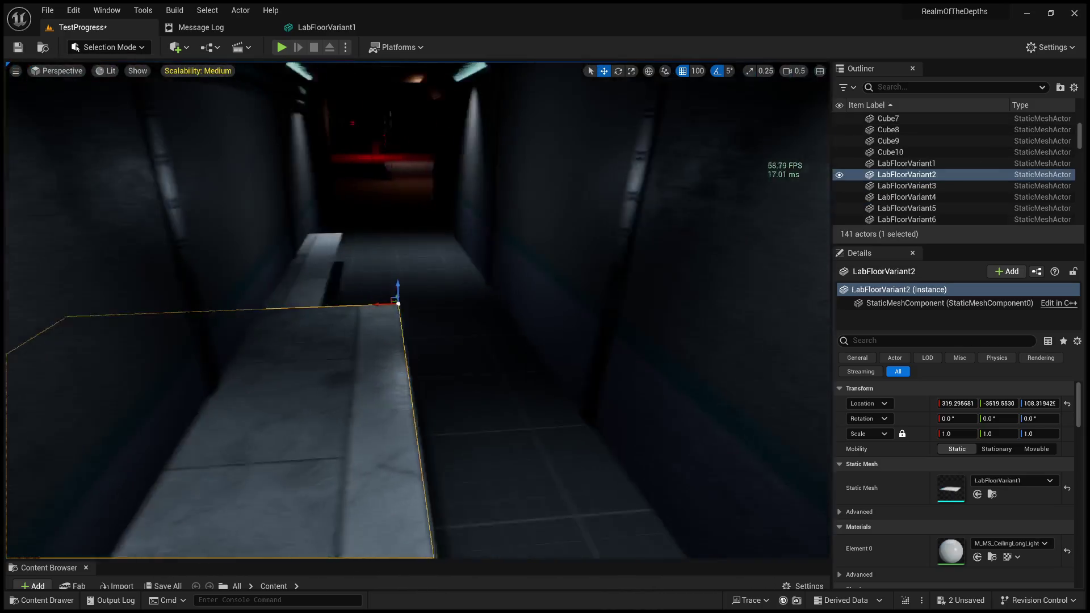
right_click_drag(547, 288, 547, 287)
left_click(548, 287)
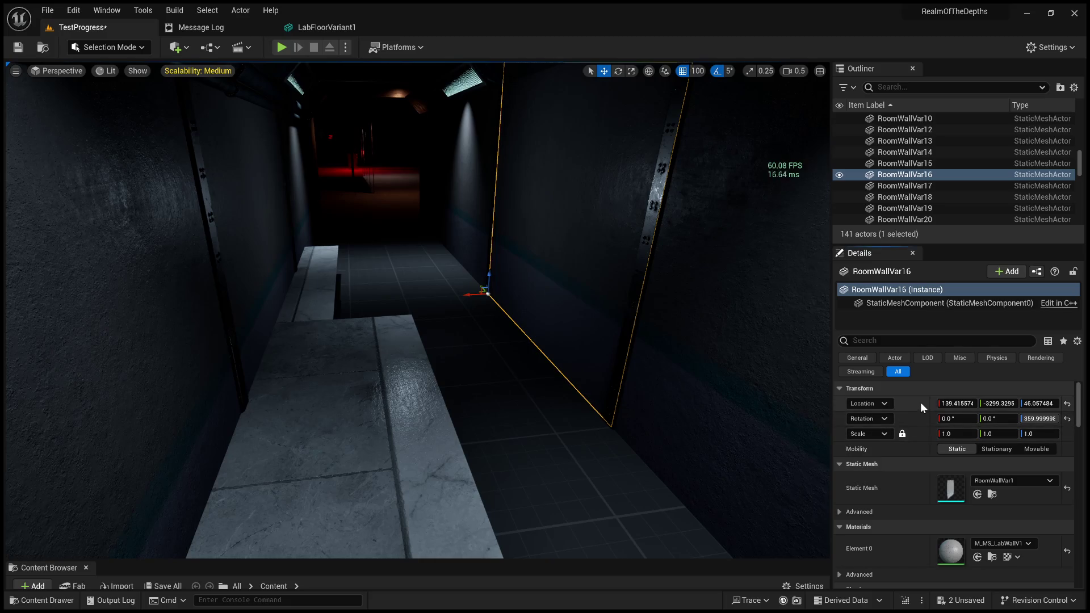
left_click(370, 384)
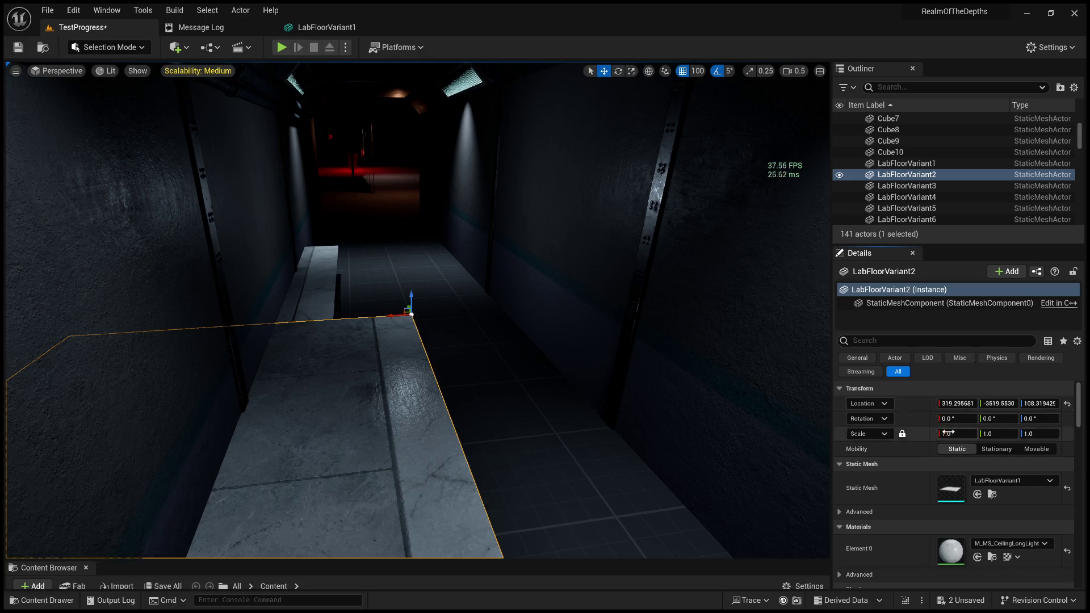
Slide LabFloorVariant2 along X until its Location X reads 119.3
mouse_move(390, 317)
left_mouse_down()
mouse_move(556, 312)
mouse_move(487, 324)
mouse_move(537, 304)
left_mouse_up()
mouse_move(536, 304)
right_mouse_down()
mouse_move(398, 341)
mouse_move(353, 263)
right_mouse_up()
left_click(340, 348)
mouse_move(341, 348)
right_mouse_down()
mouse_move(318, 341)
mouse_move(535, 360)
right_mouse_up()
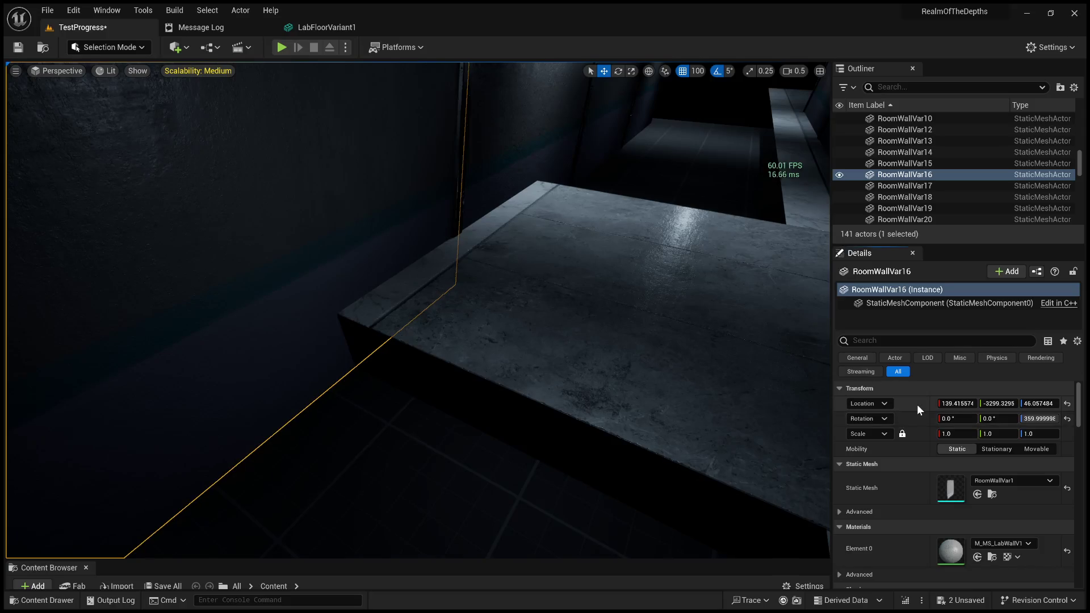
left_click(584, 314)
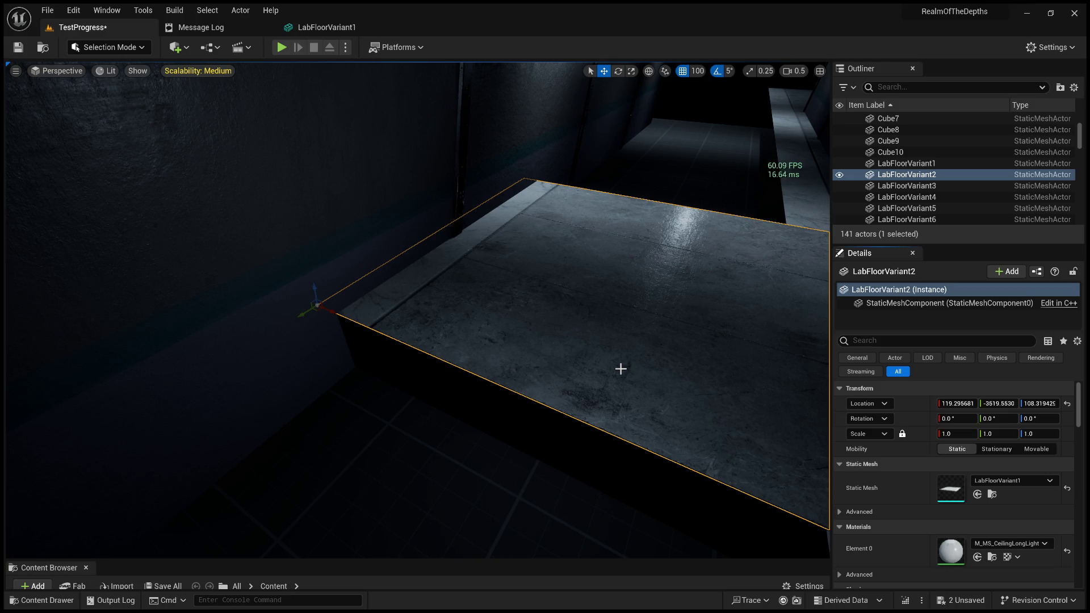
Select LabFloorVariant2 and slide it along X to 419.29
mouse_move(519, 335)
right_mouse_down()
mouse_move(500, 348)
mouse_move(553, 329)
right_mouse_up()
left_click(553, 329)
key("ctrl+z")
key("ctrl+z")
key("ctrl+y")
key("ctrl+y")
key("ctrl+z")
key("ctrl+z")
key("ctrl+y")
key("ctrl+y")
left_click(506, 280)
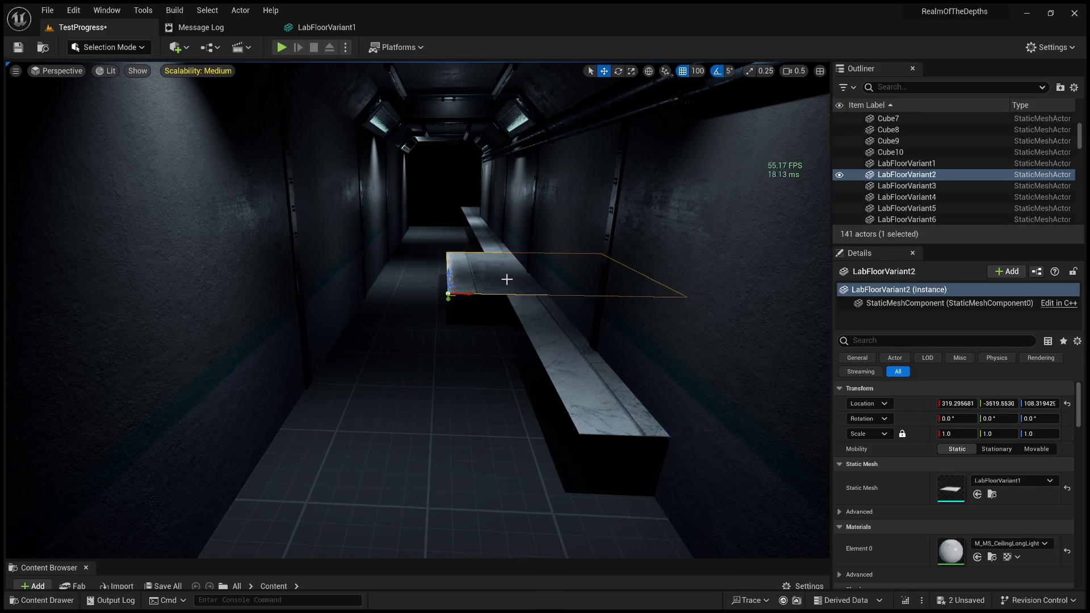
left_click_drag(484, 294, 536, 300)
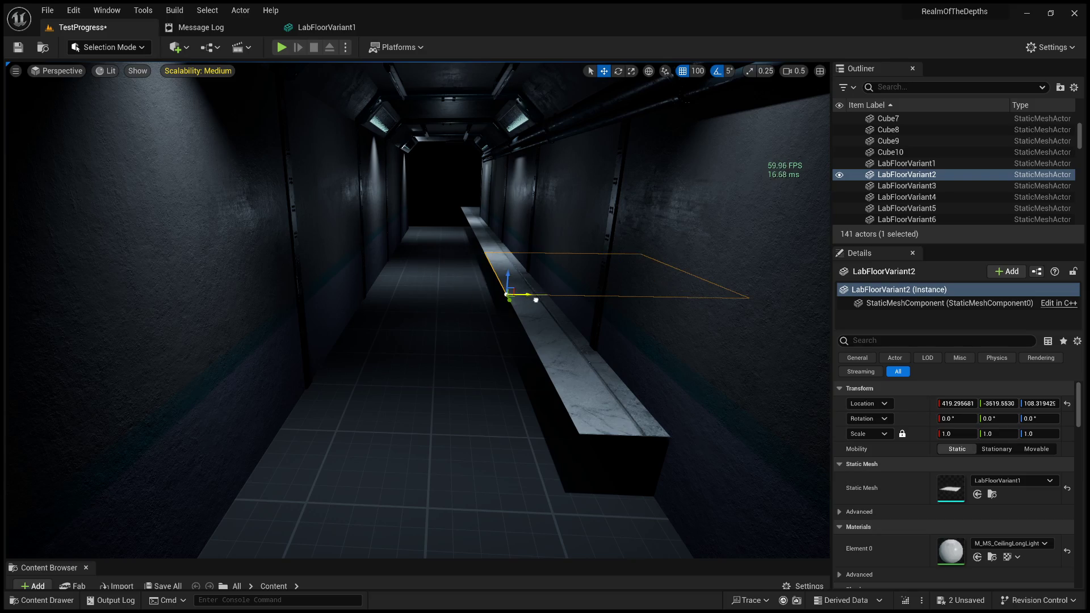
Select all six floor slabs, LabFloorVariant6 through LabFloorVariant1
left_click(466, 210)
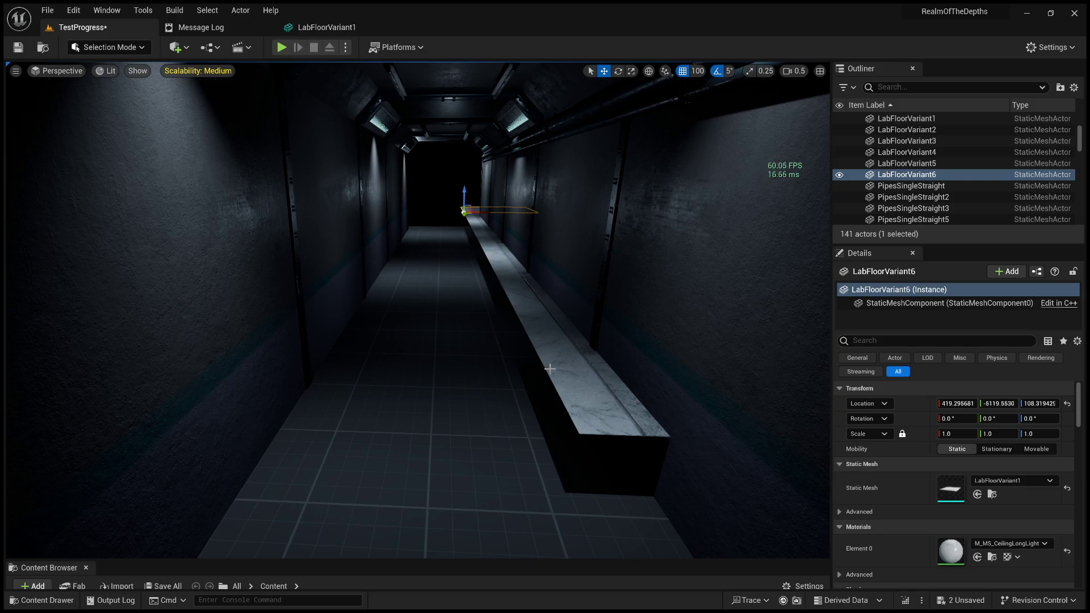
left_click(475, 220, "ctrl")
left_click(484, 230, "ctrl")
left_click(493, 246, "ctrl")
left_click(508, 273, "ctrl")
left_click(531, 316, "ctrl")
right_click_drag(532, 316, 393, 284)
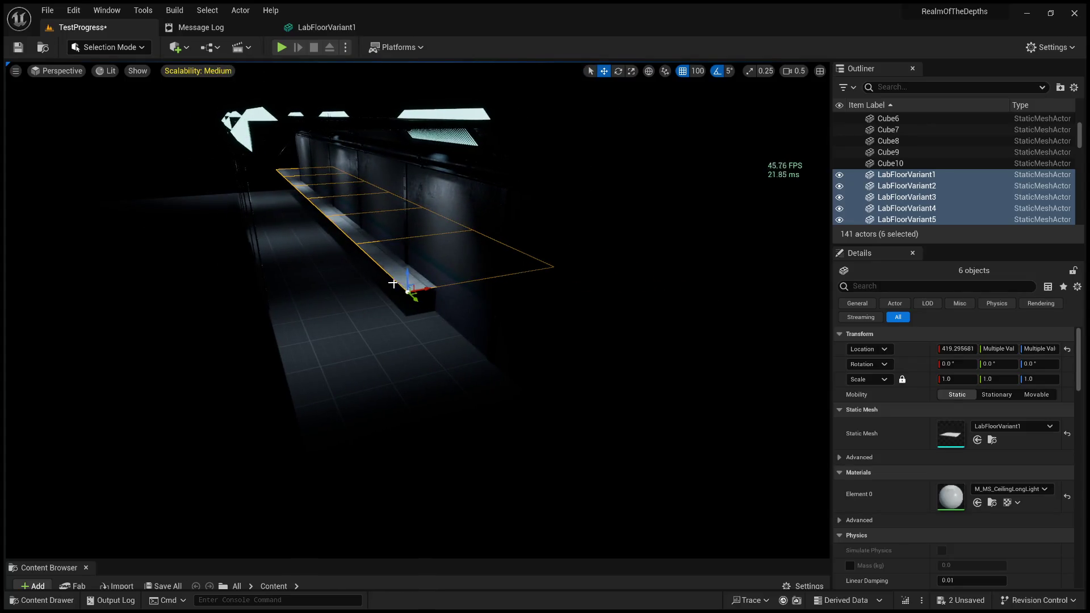
Move the six selected floor slabs to X 119.3
left_click_drag(431, 289, 284, 313)
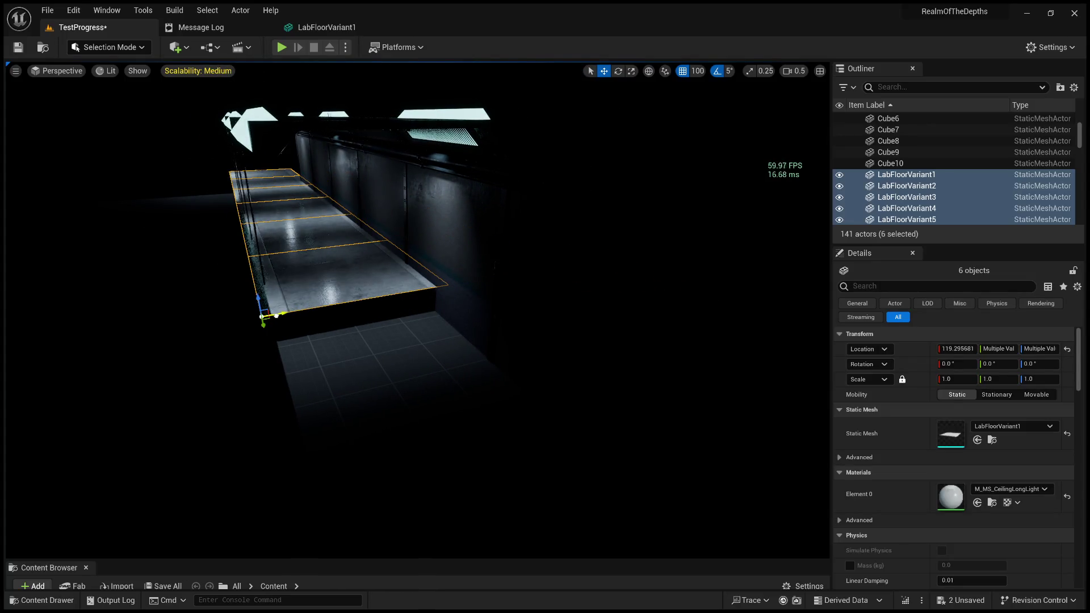
right_click_drag(441, 331, 669, 119)
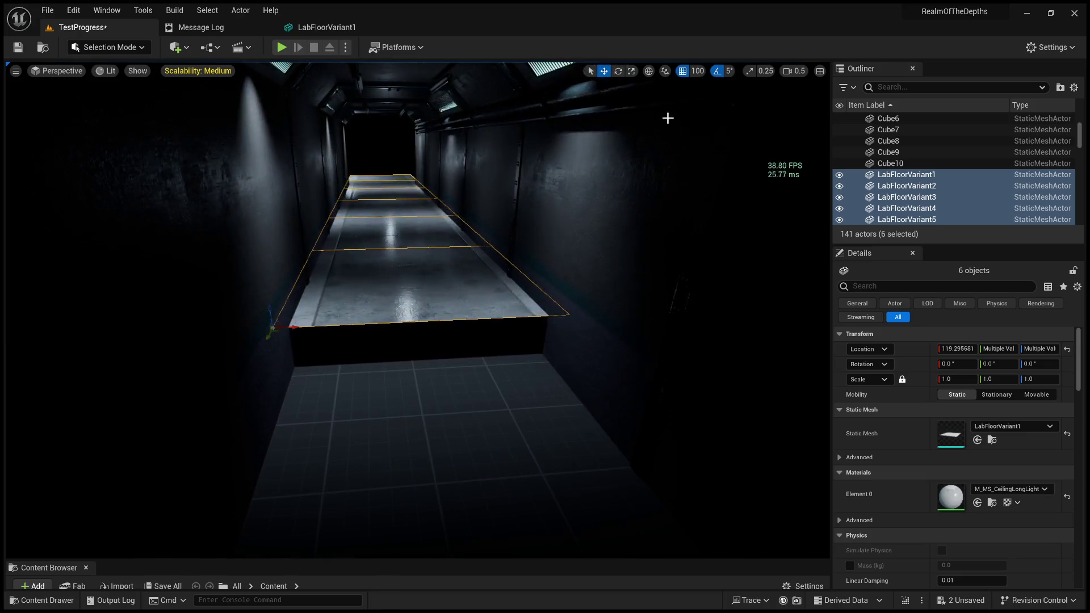
left_click(631, 72)
scroll(531, 256, "up", 3)
left_click(605, 70)
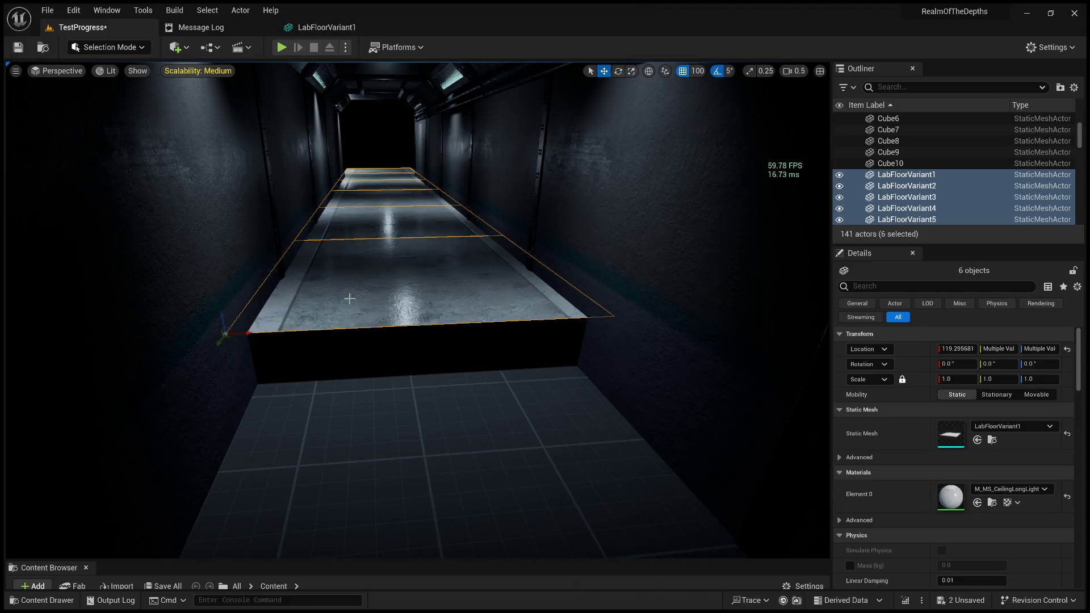
Slide the six slabs along the corridor toward the near end, then select LabFloorVariant2
left_click_drag(218, 339, 200, 458)
right_click_drag(203, 540, 312, 390)
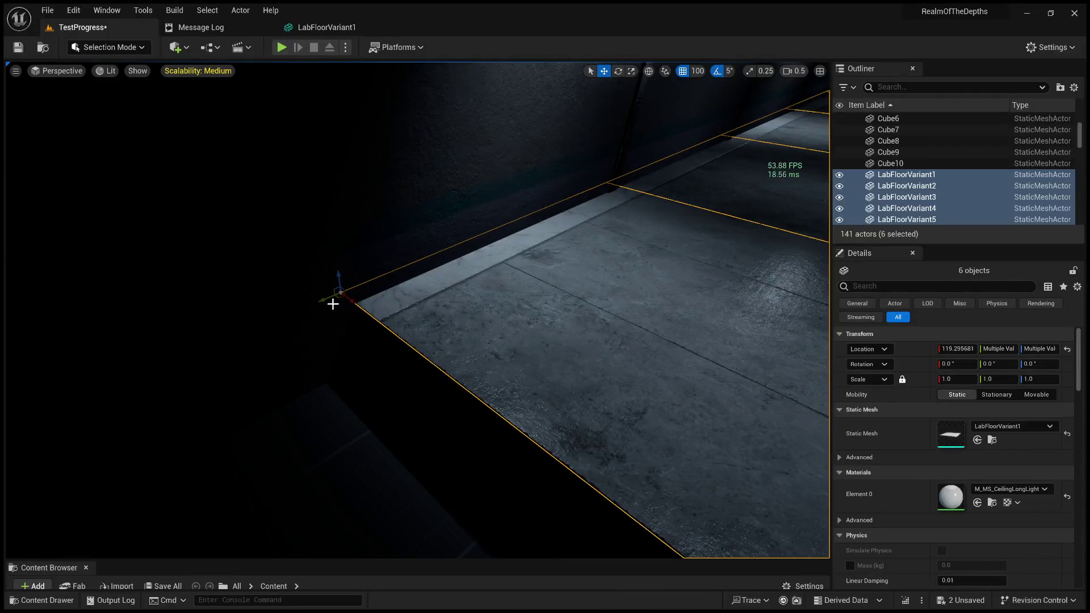
right_click_drag(308, 307, 144, 368)
mouse_move(345, 347)
right_mouse_down()
mouse_move(204, 358)
mouse_move(392, 207)
mouse_move(441, 235)
right_mouse_up()
left_click(370, 193)
left_click(474, 276)
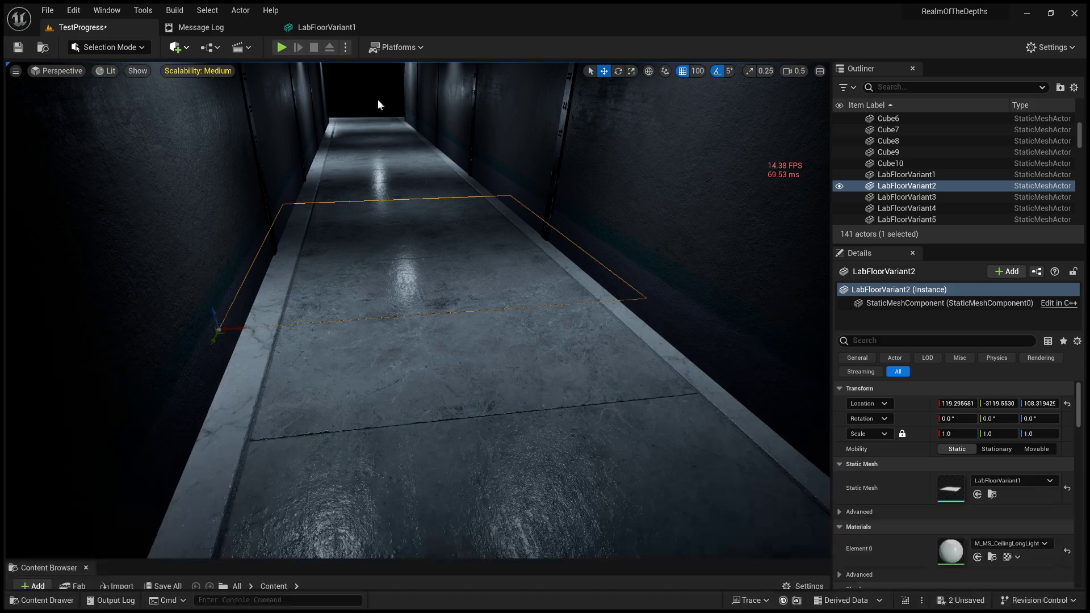
Fly down the corridor and select all six LabFloorVariant floor tiles
key("Escape")
right_click_drag(453, 163, 453, 139)
right_click_drag(483, 229, 483, 237)
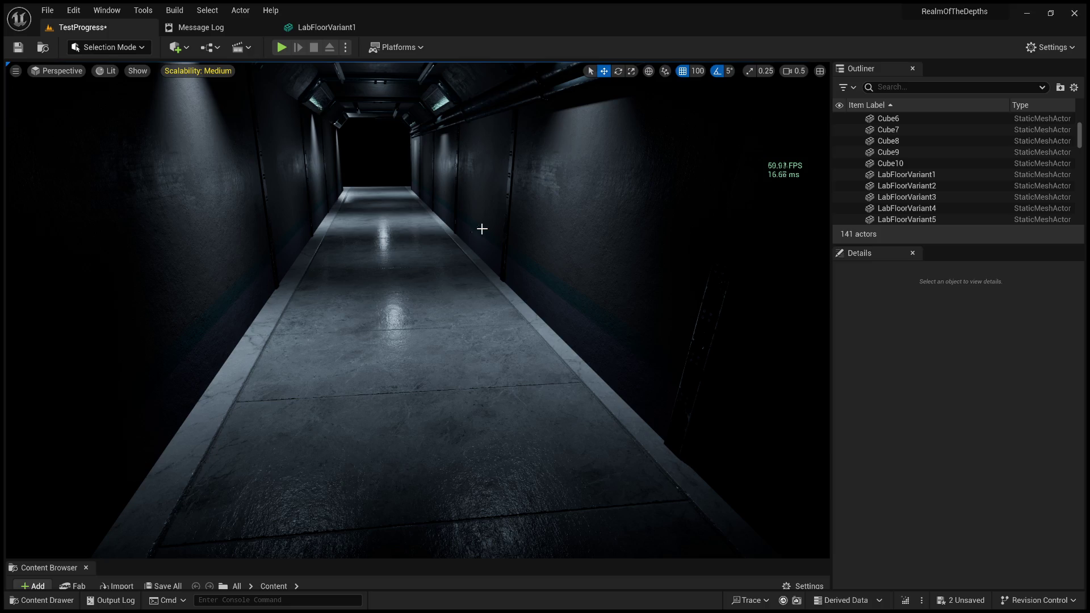
mouse_move(467, 350)
right_mouse_down()
mouse_move(452, 333)
mouse_move(466, 335)
mouse_move(429, 336)
mouse_move(428, 364)
mouse_move(290, 452)
right_mouse_up()
key("w")
right_click_drag(462, 385, 448, 341)
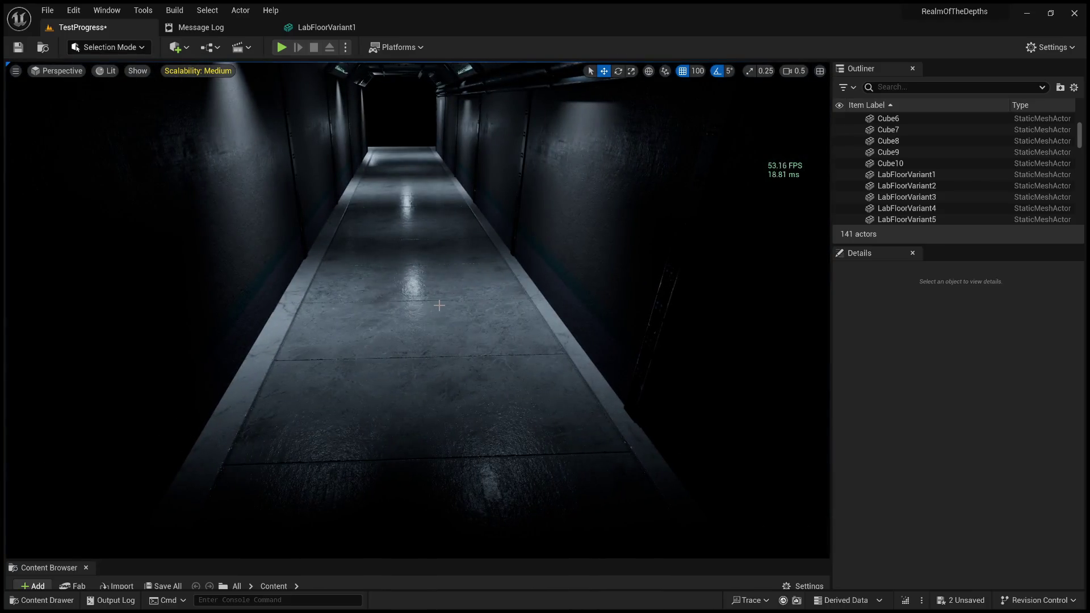
left_click(437, 398)
left_click(420, 261, "ctrl")
left_click(409, 202, "ctrl")
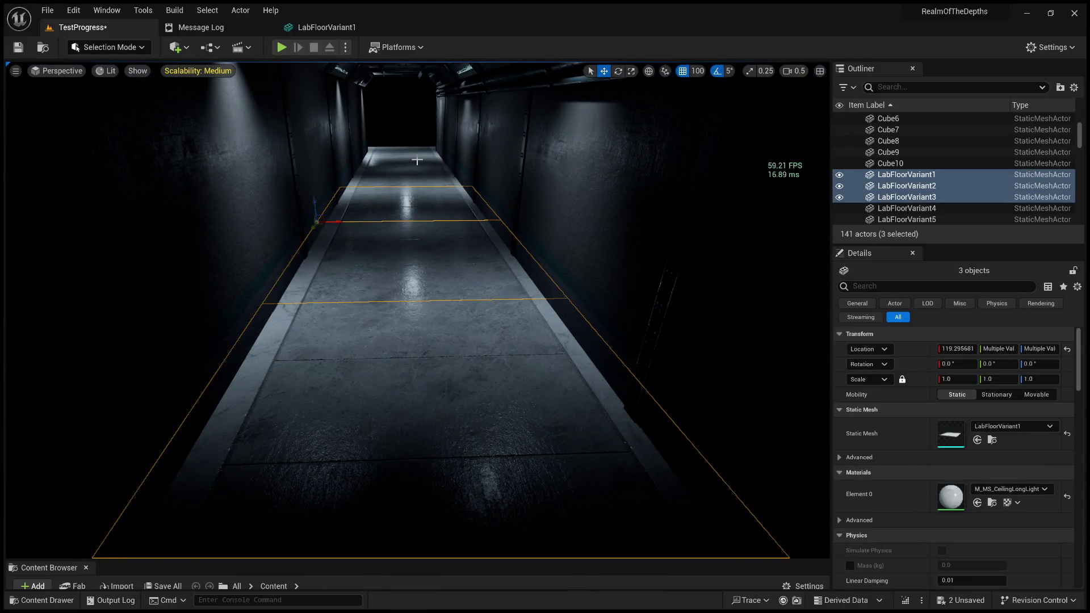
left_click(419, 159, "ctrl")
left_click(406, 177, "ctrl")
left_click(403, 150, "ctrl")
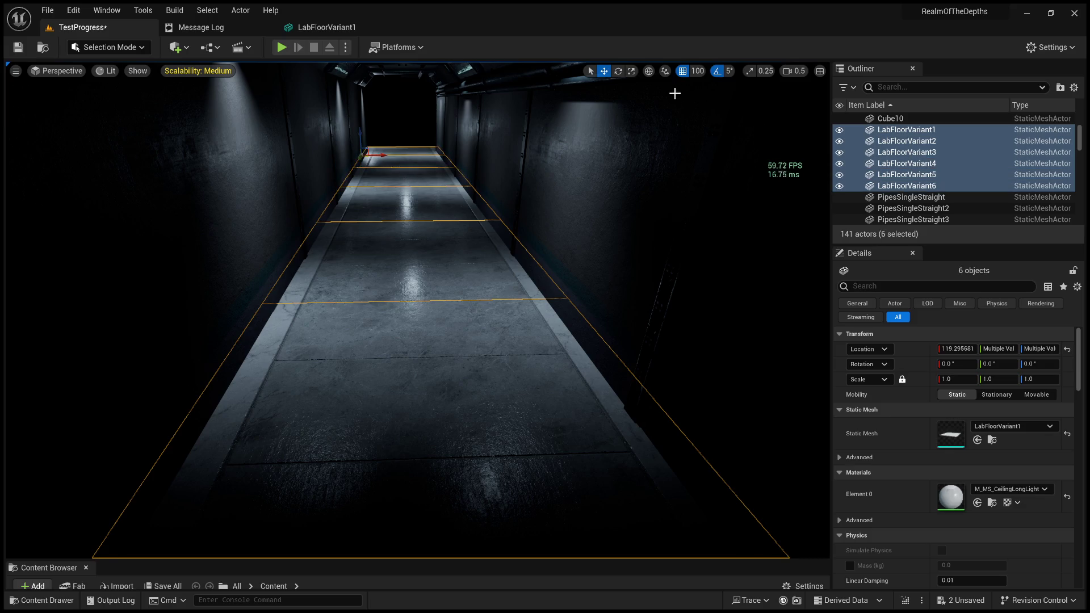
Disable grid snapping and nudge the six tiles slightly left to X 114.59
left_click(686, 73)
middle_click(409, 239, "alt")
left_click_drag(437, 241, 430, 242)
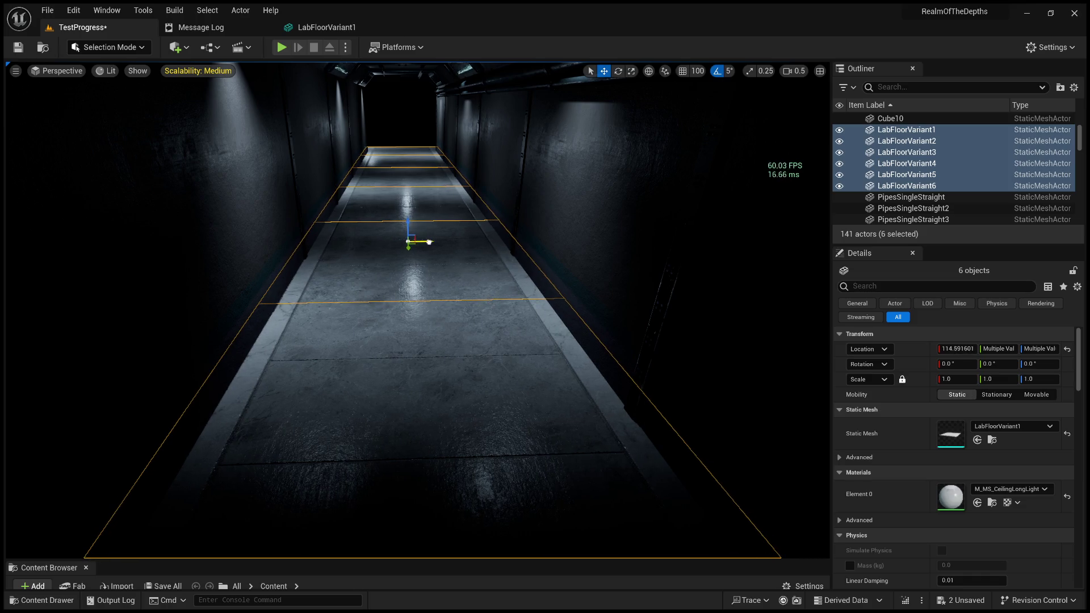
right_click_drag(430, 243, 430, 242)
right_click_drag(519, 267, 518, 268)
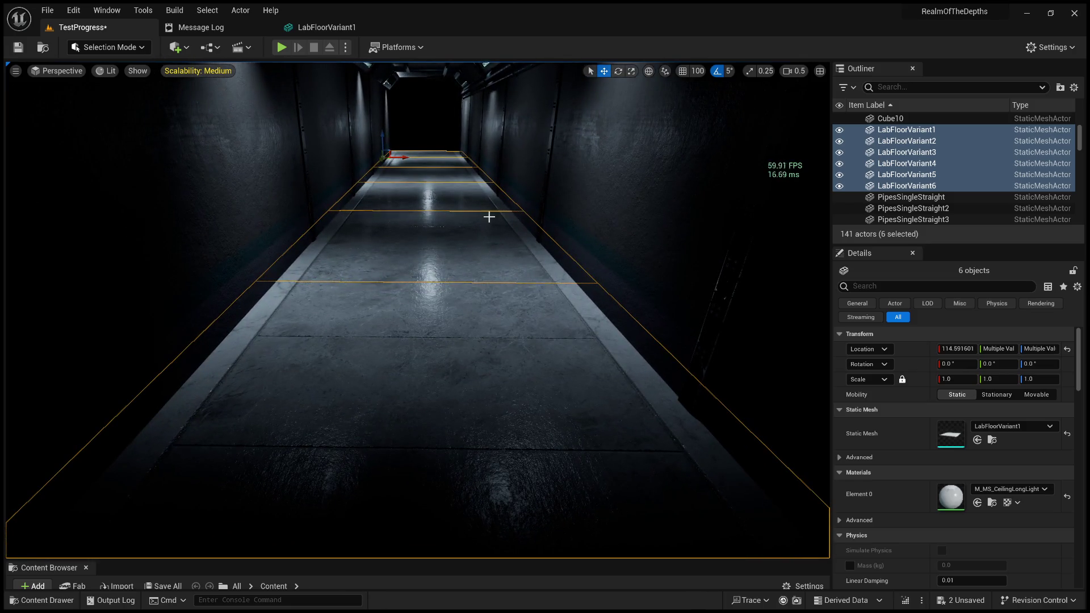
Check RoomWallVar19's location against the floor slabs, then undo Plane.004's last change in Blender
left_click(611, 222)
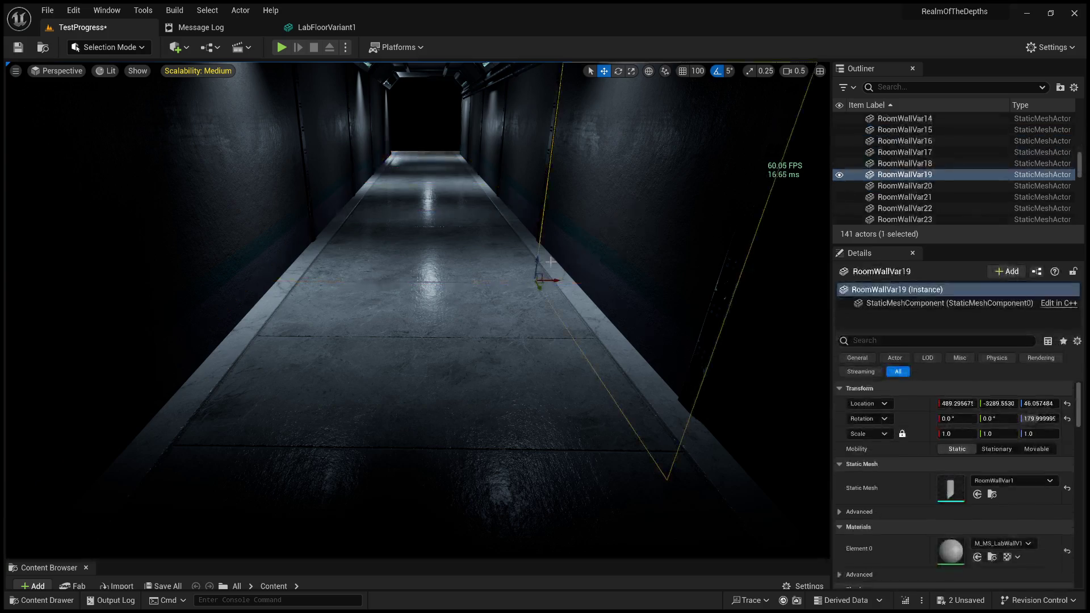
left_click(498, 270)
left_click(617, 226)
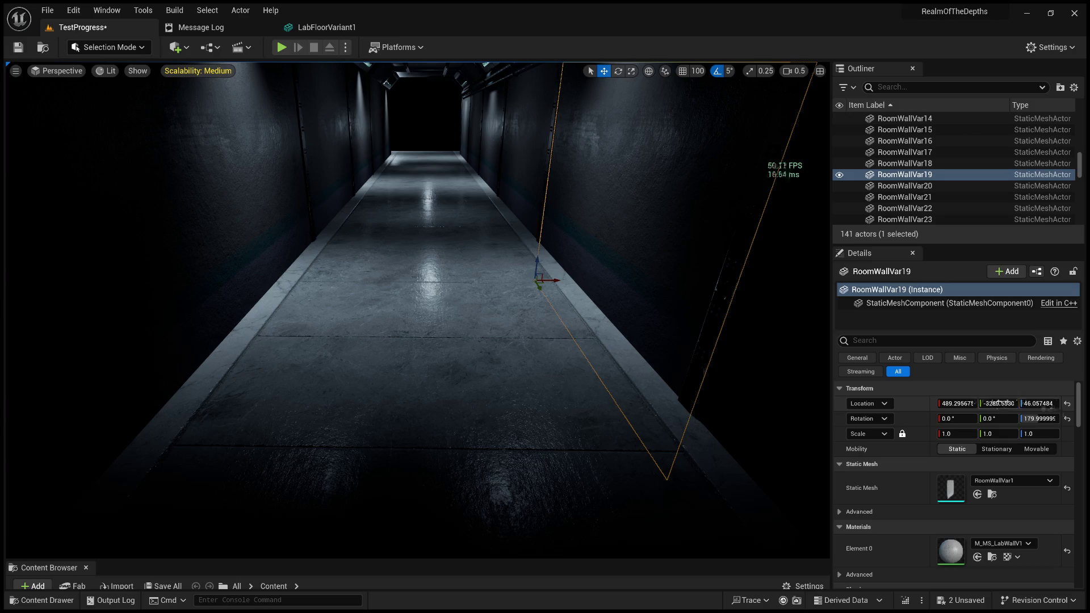
left_click(596, 299)
left_click(673, 302)
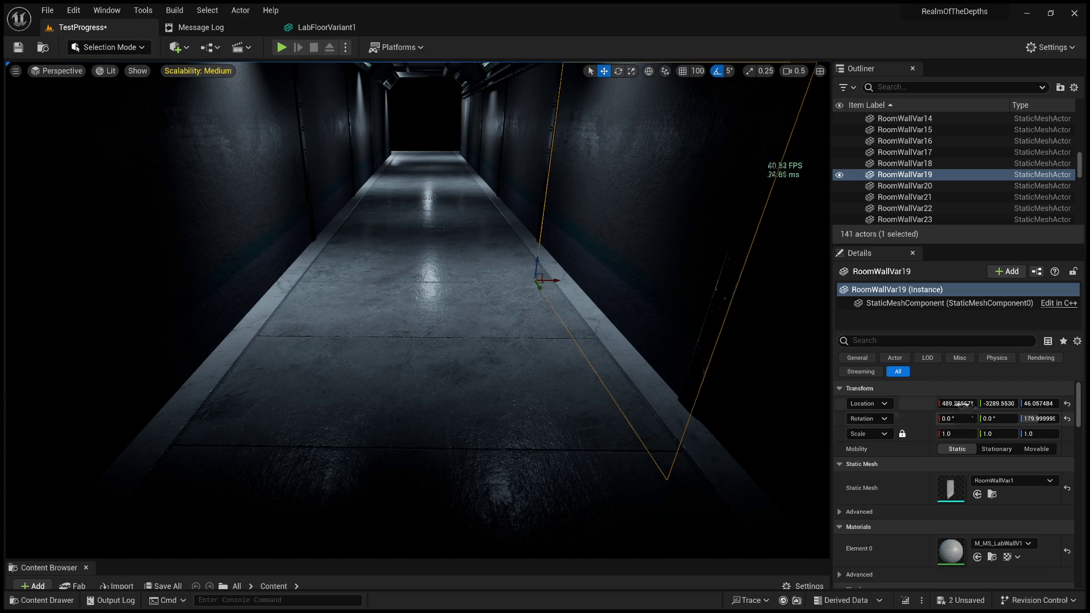
left_click(758, 501)
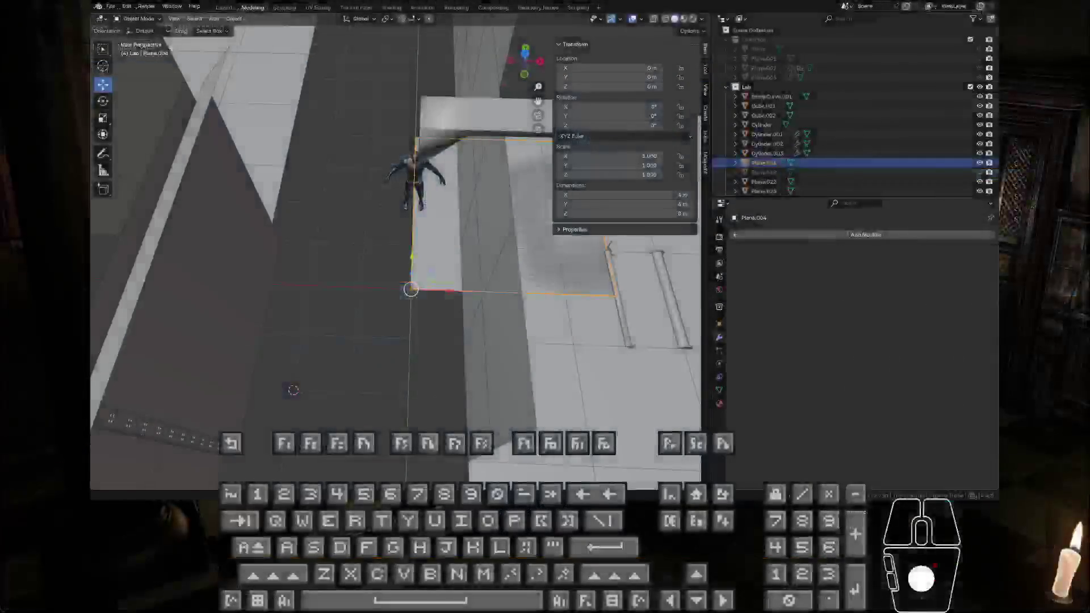
mouse_move(408, 227)
middle_mouse_down()
mouse_move(415, 216)
mouse_move(438, 236)
mouse_move(427, 264)
mouse_move(398, 256)
mouse_move(382, 301)
mouse_move(397, 256)
mouse_move(474, 219)
mouse_move(466, 228)
mouse_move(477, 241)
mouse_move(499, 226)
mouse_move(325, 206)
middle_mouse_up()
key("ctrl+z")
key("ctrl+z")
Zoom around the Blender lab layout, then return to Unreal Engine 5
scroll(397, 256, "up", 4)
scroll(473, 223, "down", 4)
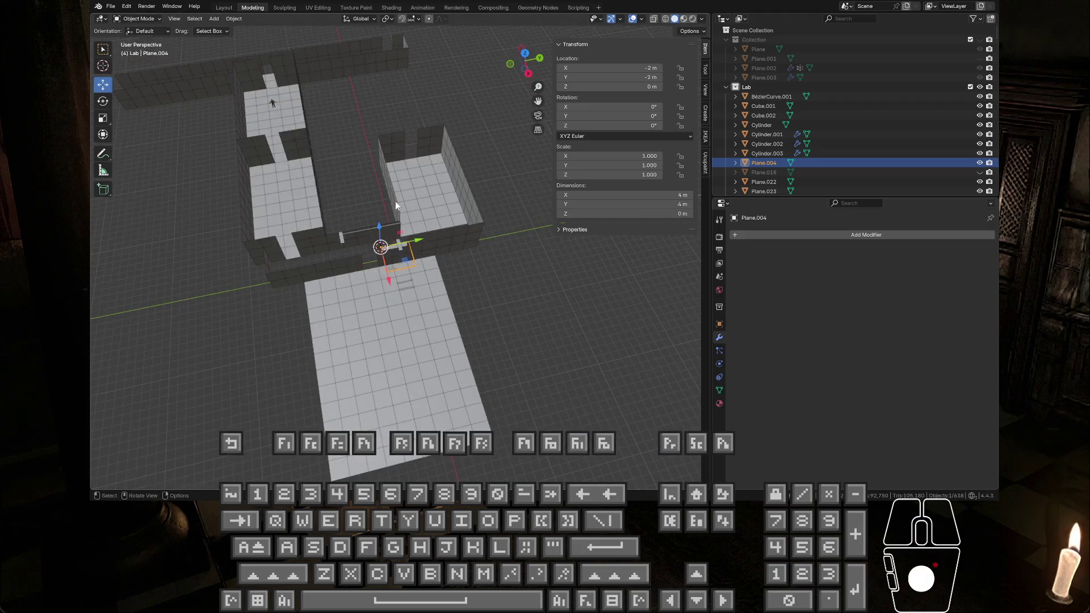
scroll(450, 245, "up", 5)
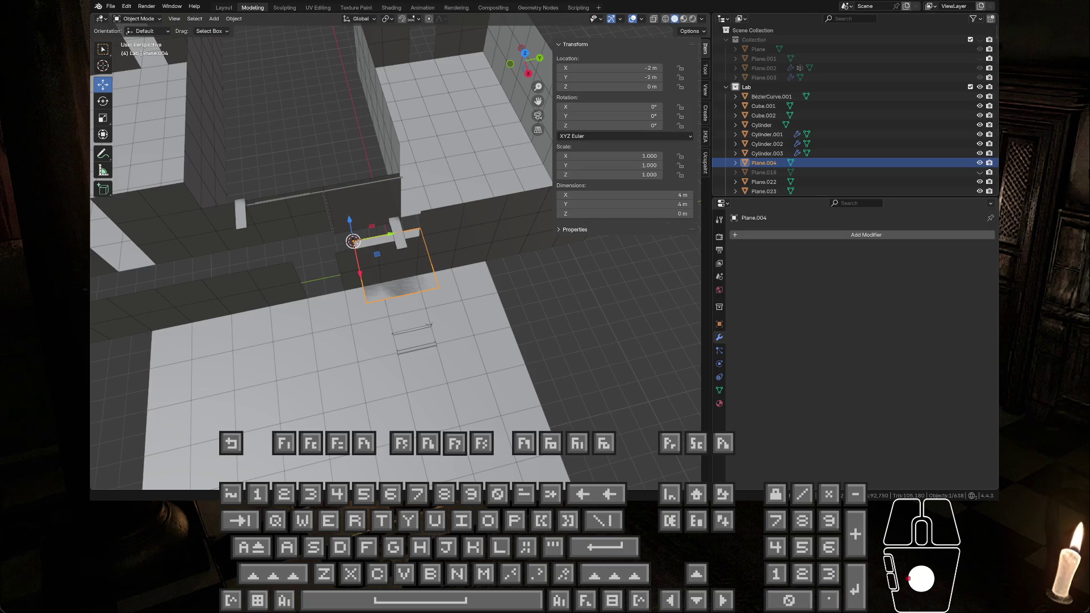
left_click(989, 67)
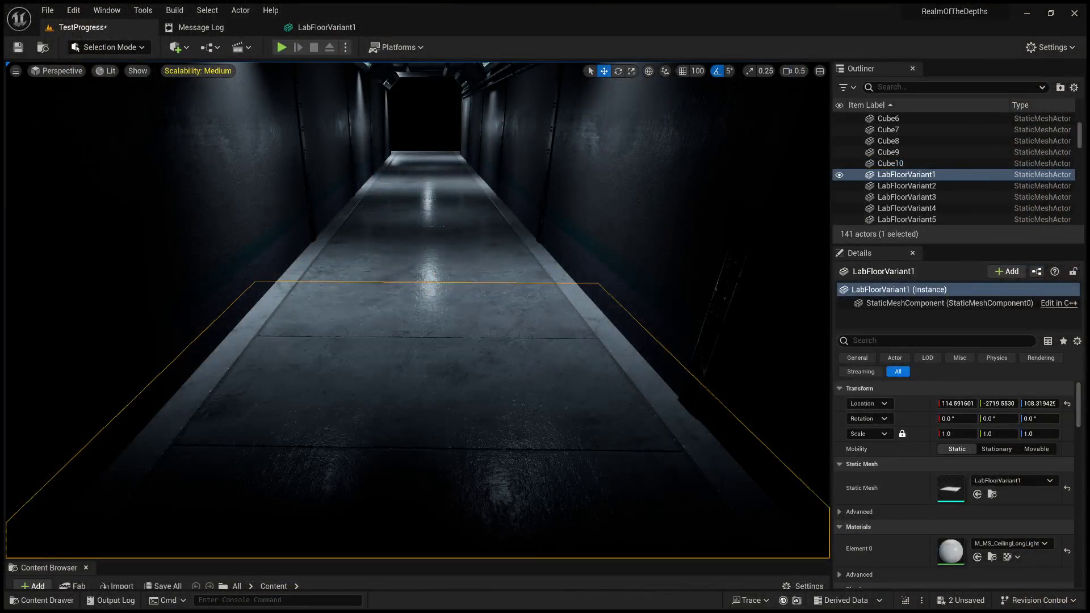
Select the six LabFloorVariant floor slabs and frame them in the view
scroll(954, 171, "down", 2)
left_click(907, 174)
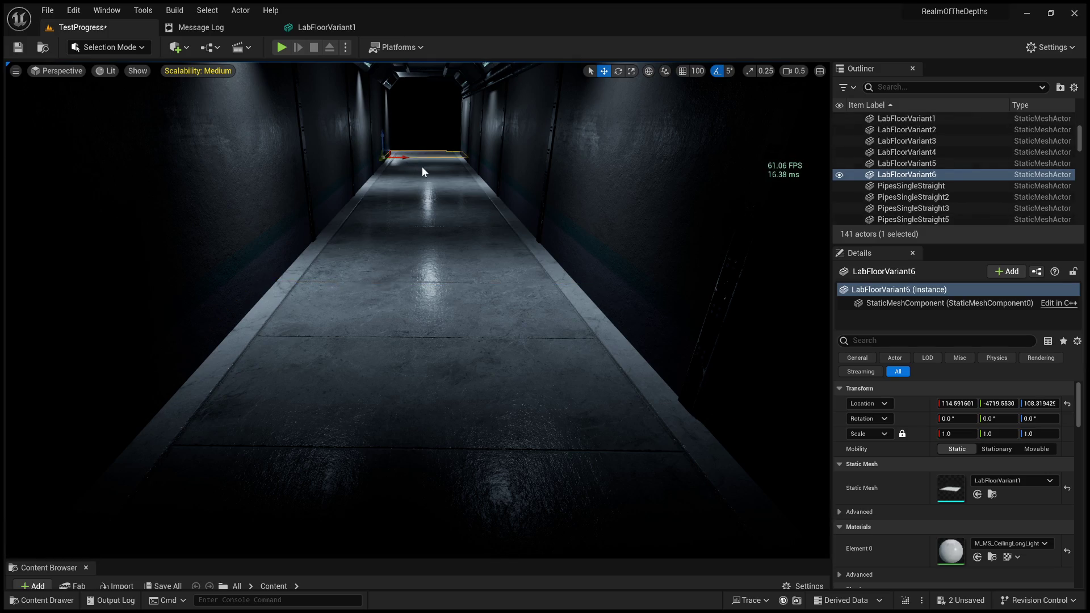
left_click(907, 153, "ctrl")
left_click(907, 164, "ctrl")
left_click(433, 200, "ctrl")
left_click(428, 243, "ctrl")
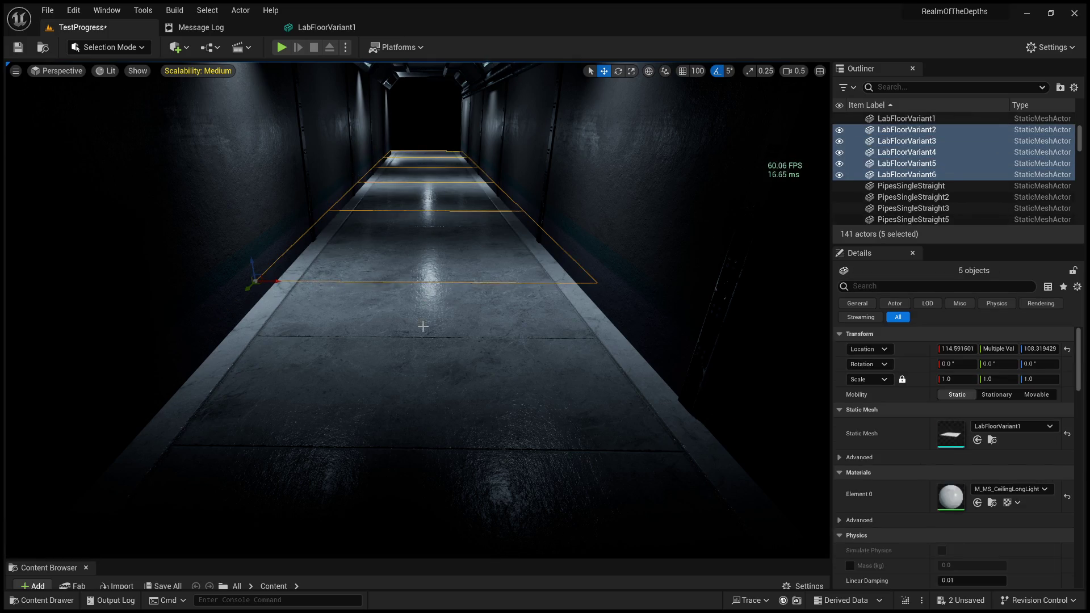
left_click(424, 400, "ctrl")
key("f")
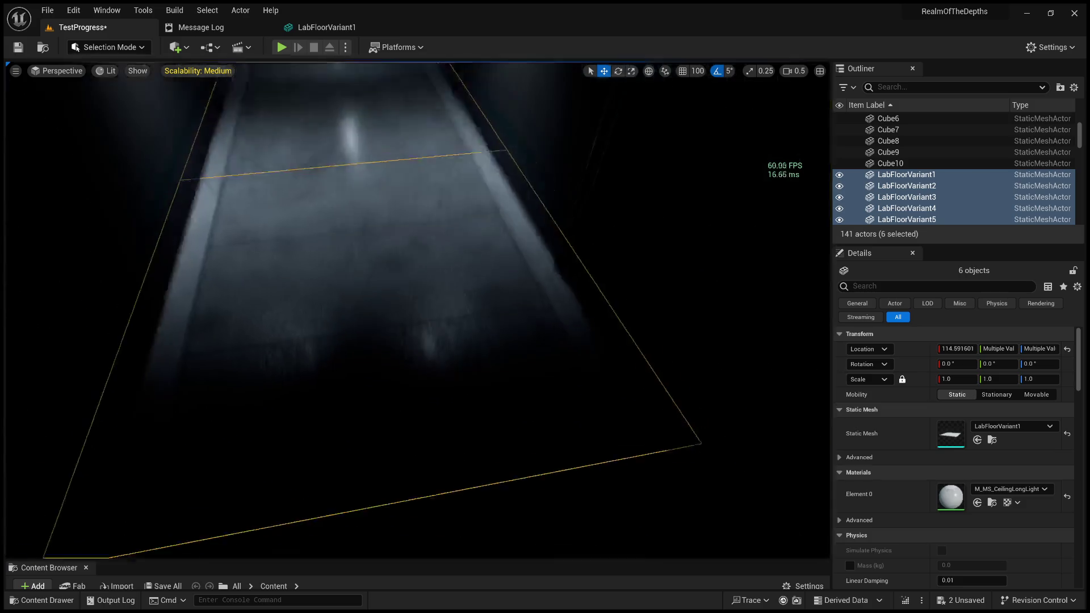
Scale the six slabs to 0.83 on X so they fit between the walls
left_click(631, 71)
right_click_drag(462, 290, 427, 293)
middle_click(435, 291, "alt")
left_click_drag(448, 290, 440, 289)
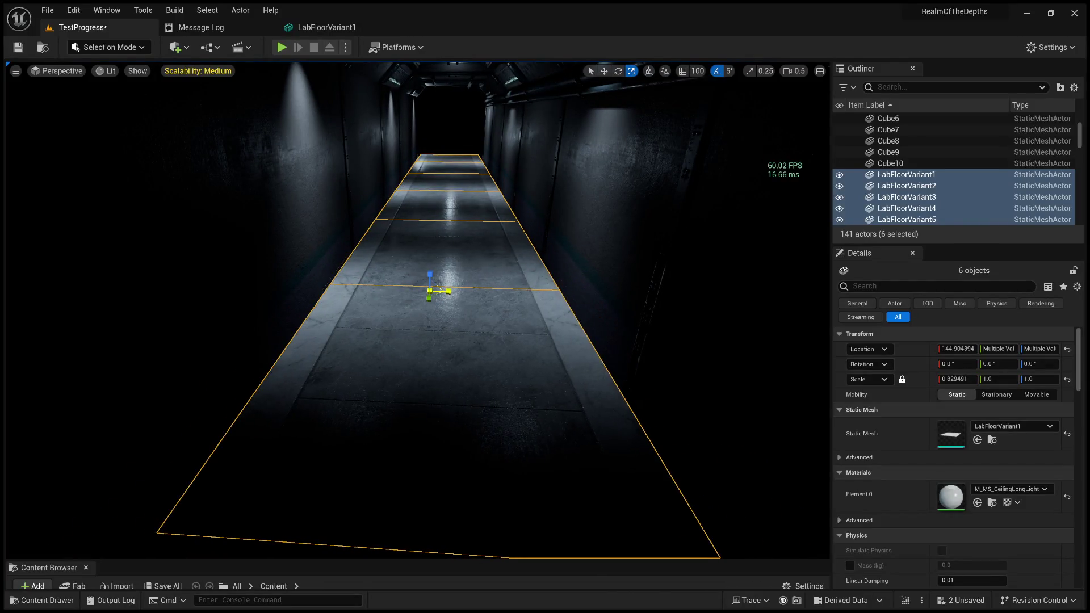
key("Escape")
mouse_move(427, 293)
right_mouse_down()
mouse_move(428, 308)
mouse_move(427, 286)
mouse_move(443, 286)
mouse_move(471, 242)
right_mouse_up()
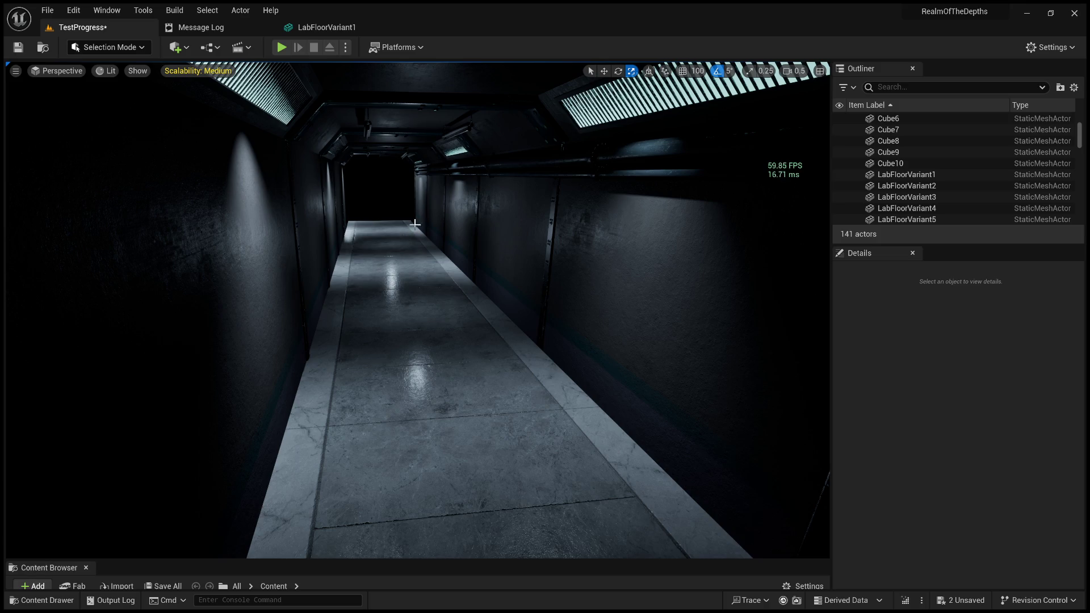
mouse_move(352, 297)
right_mouse_down()
mouse_move(383, 297)
mouse_move(369, 297)
right_mouse_up()
key("w")
In unlit view, raise the large floor Plane to Z 108.09, then restore lit shading
left_click(107, 71)
left_click(125, 107)
right_click_drag(124, 107, 125, 107)
right_click_drag(316, 311, 316, 310)
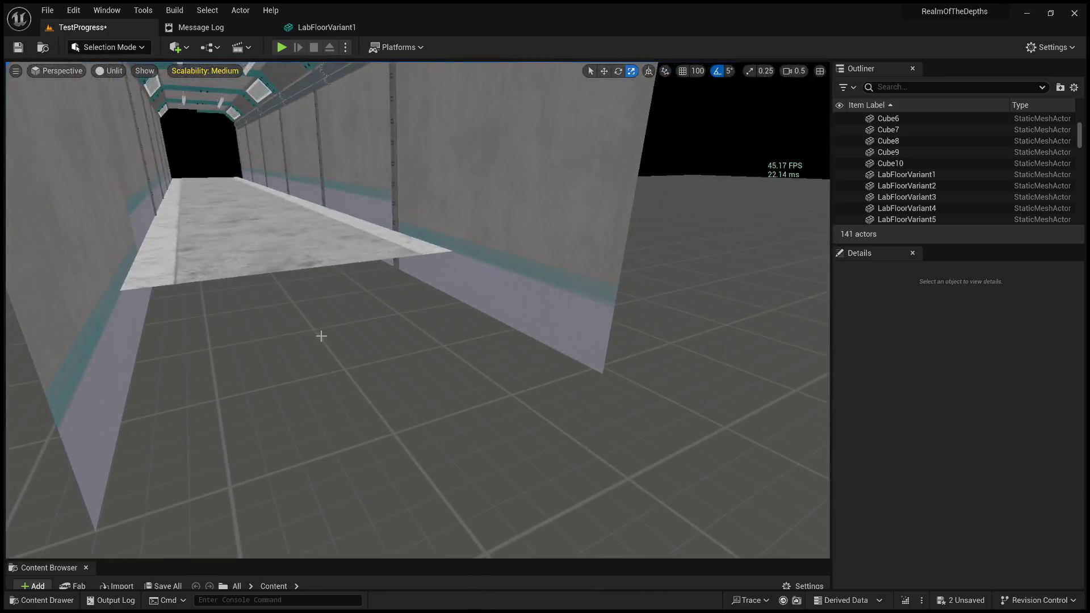
left_click(316, 310)
left_click(605, 72)
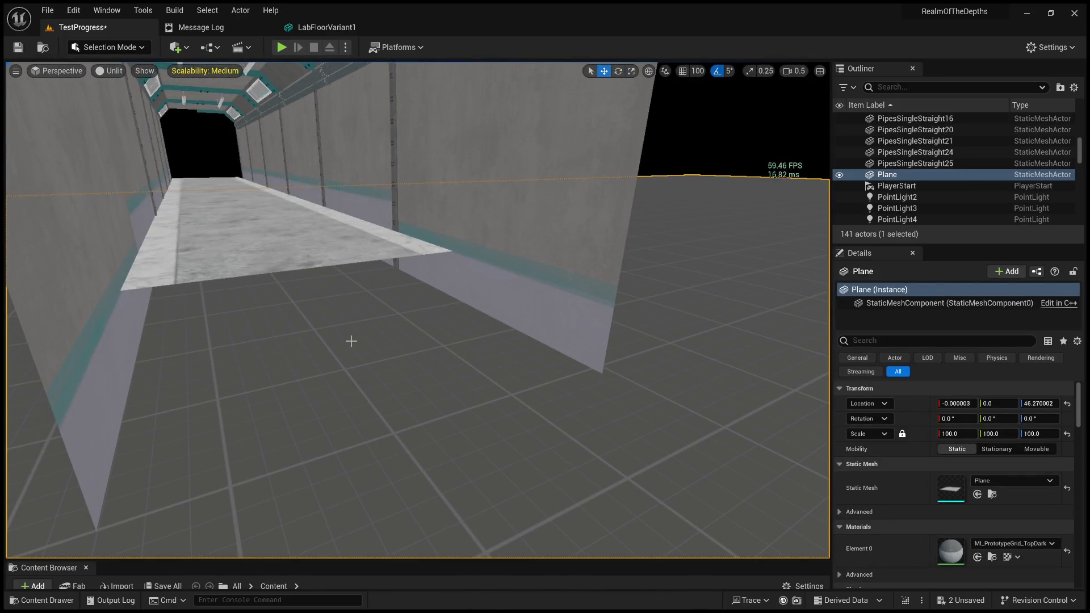
mouse_move(354, 326)
left_mouse_down()
mouse_move(348, 381)
mouse_move(343, 249)
mouse_move(335, 259)
left_mouse_up()
left_click_drag(215, 151, 210, 102)
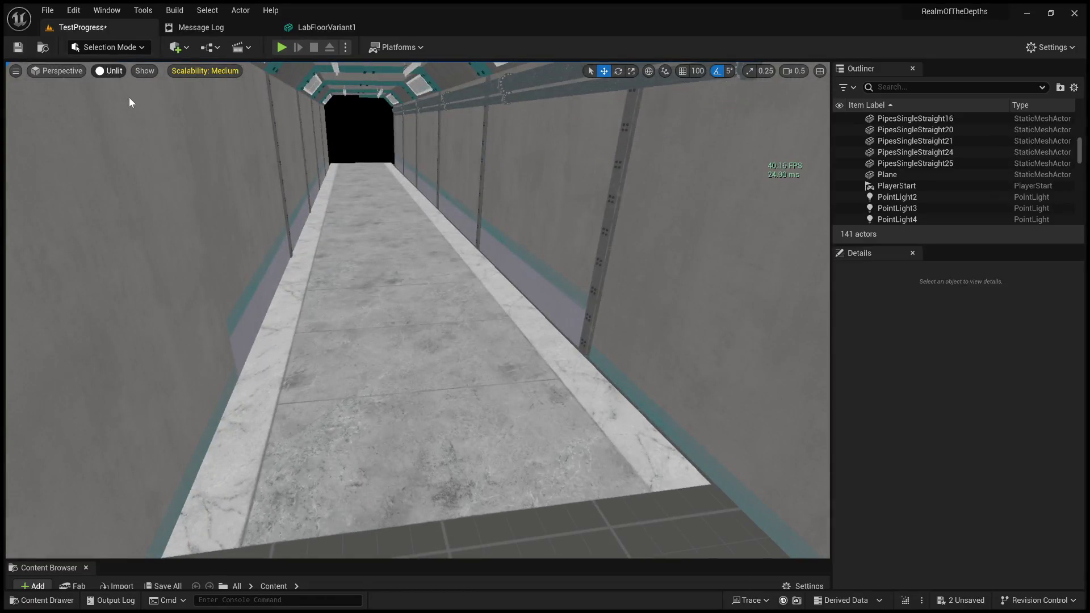
key("alt+4")
left_click(477, 440)
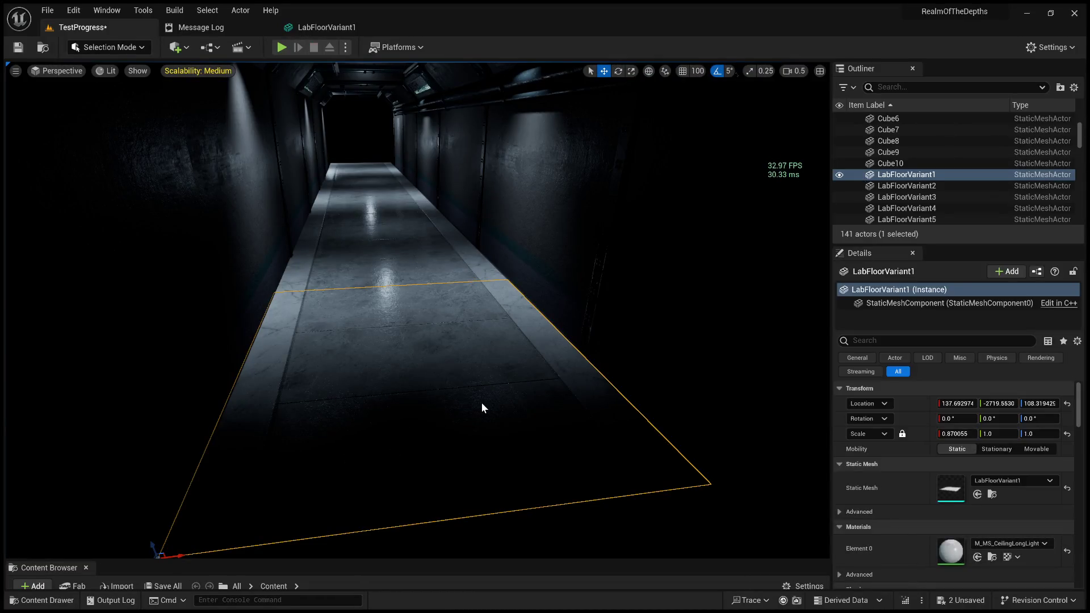
Play the level and walk the corridor, inspecting the floor tiles against the walls
key("alt+p")
key("w")
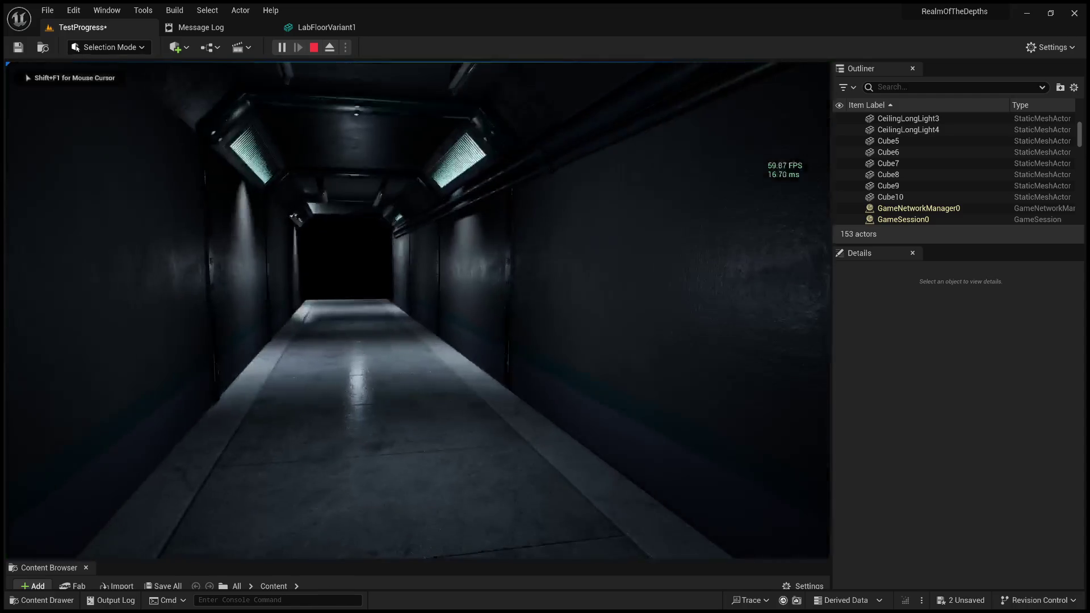
key("w")
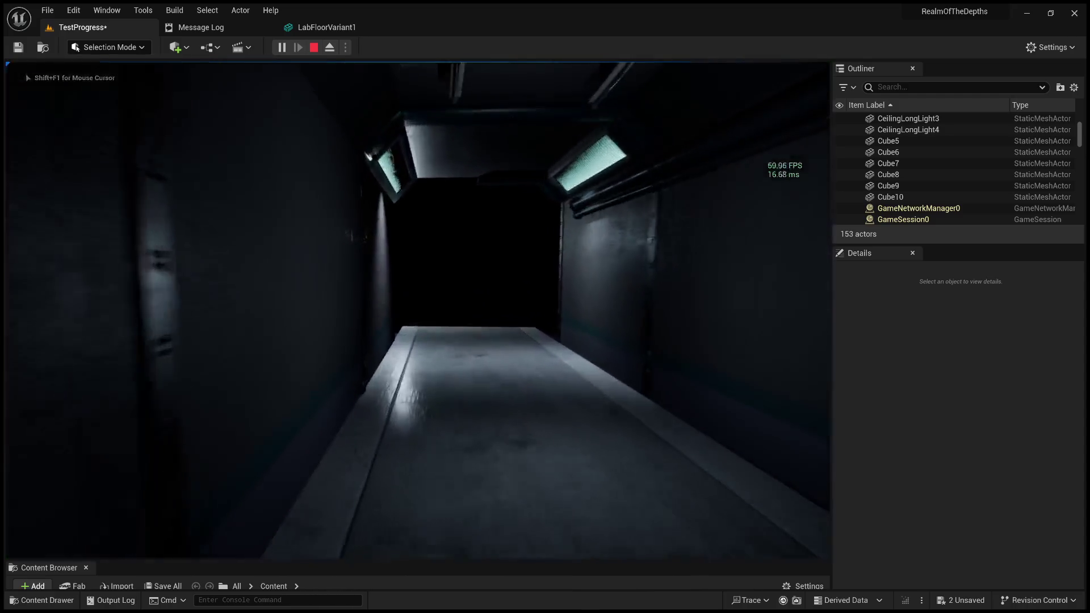
key("w")
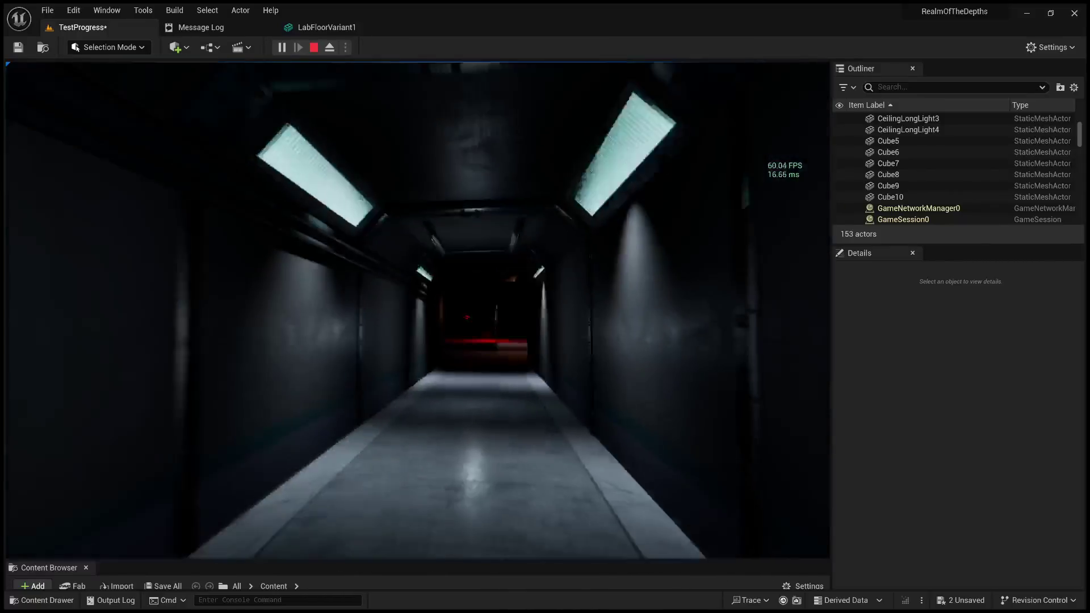
key("w")
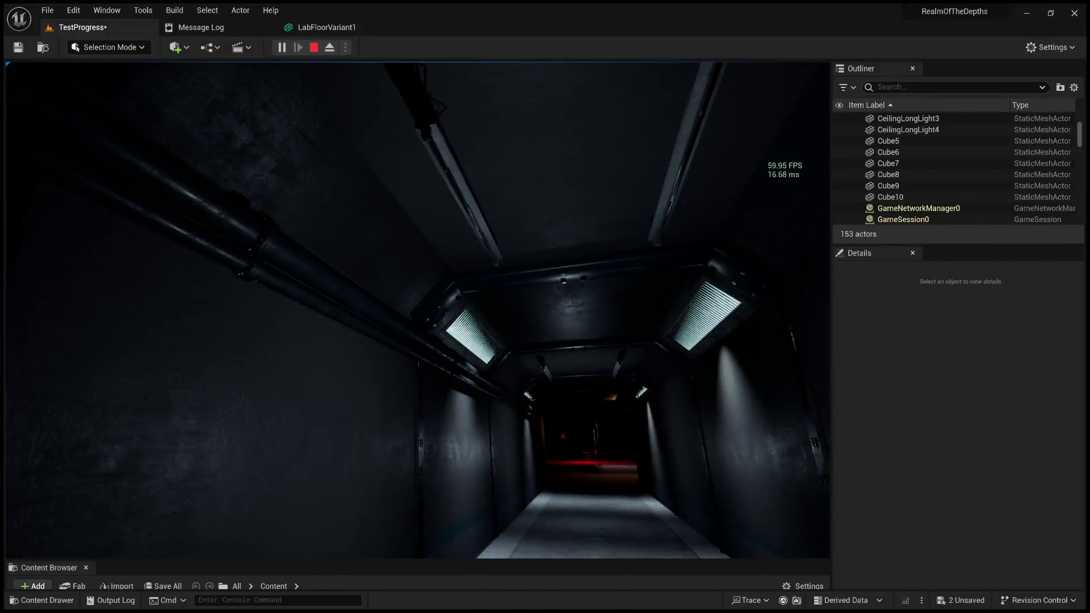
key("w")
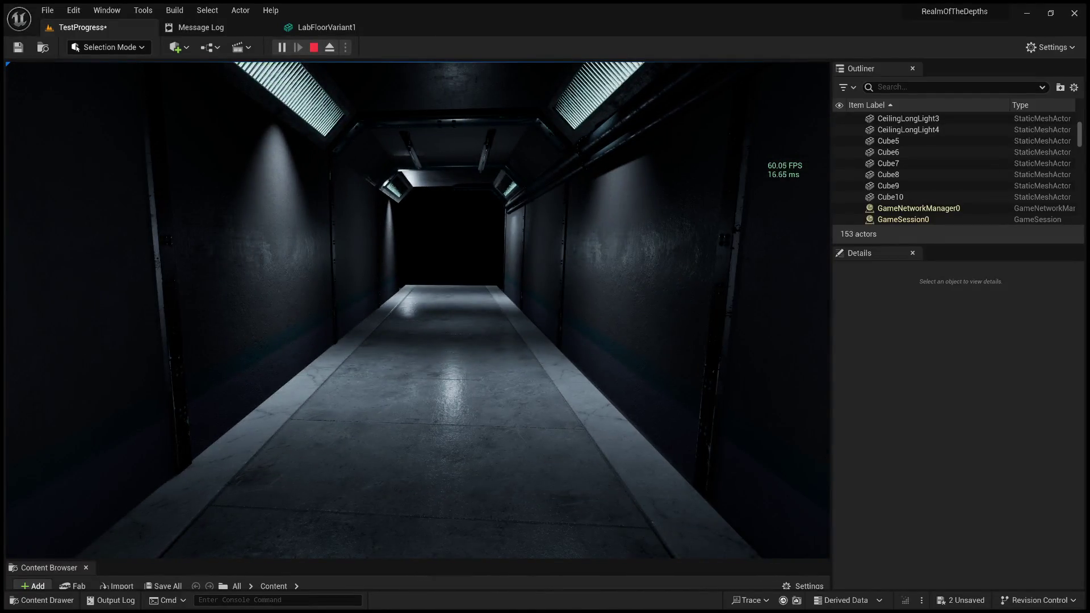
key("w")
key("w")
key("w")
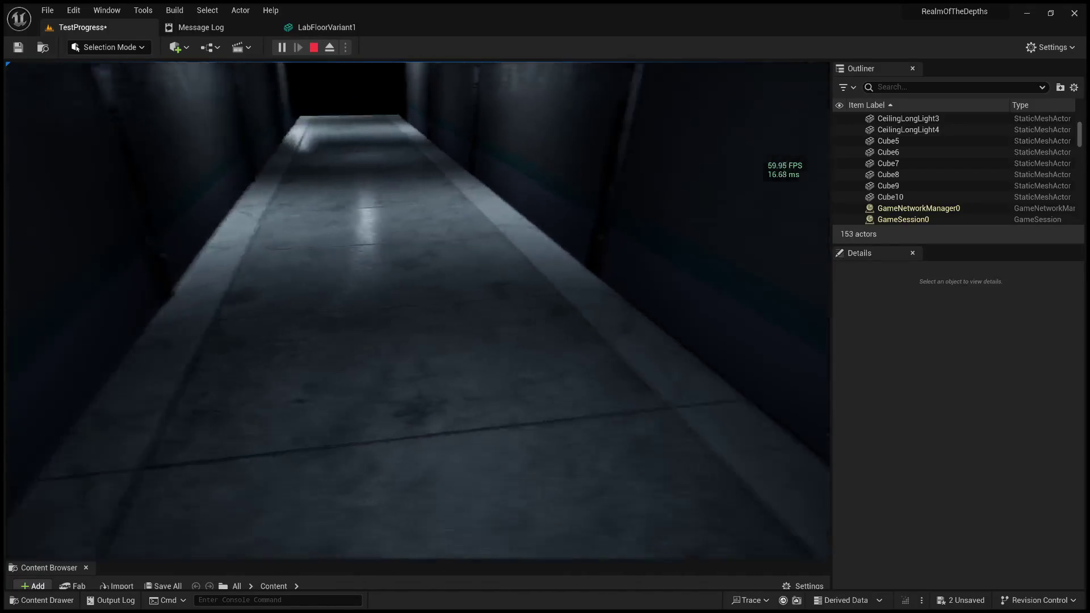
key("w")
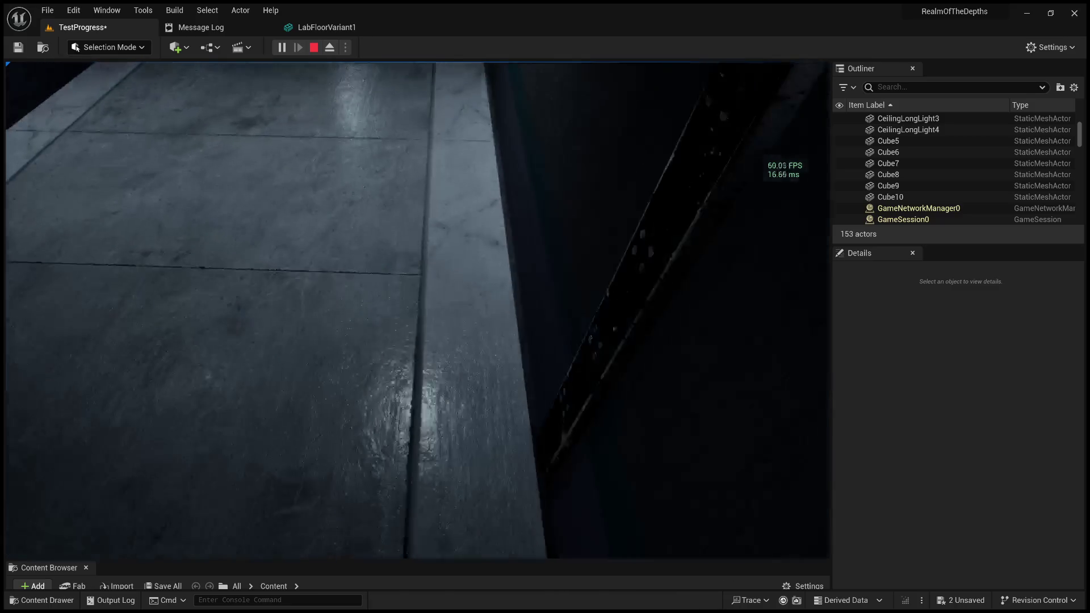
key("w")
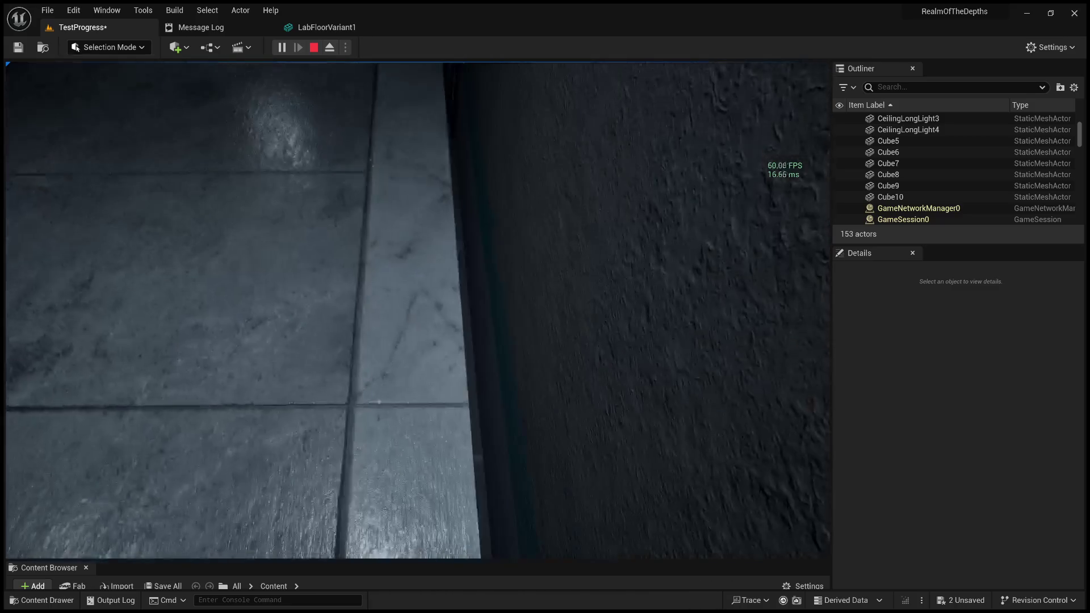
key("w")
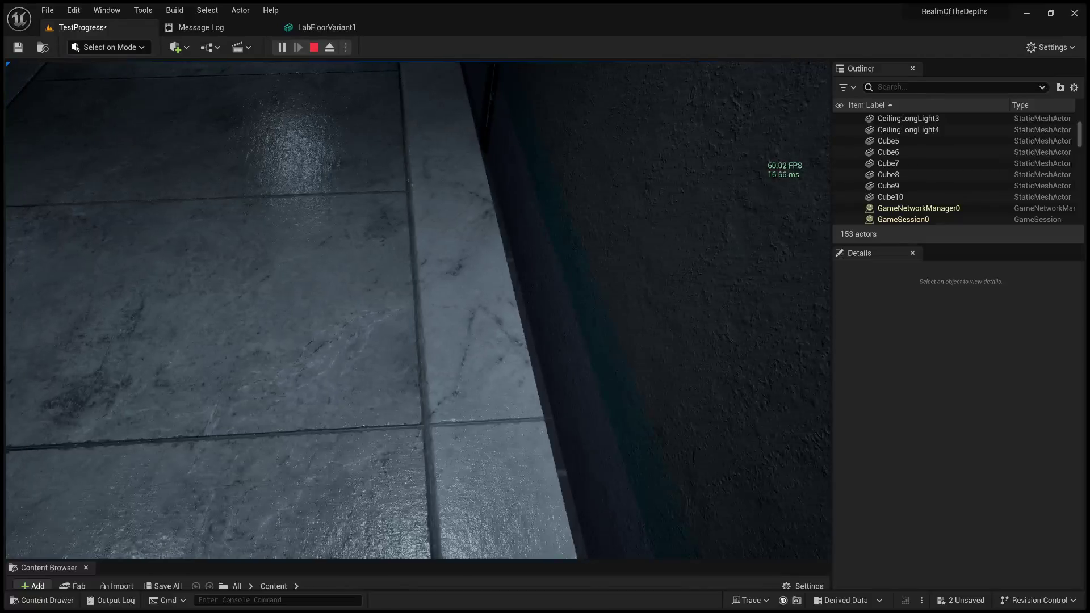
key("w")
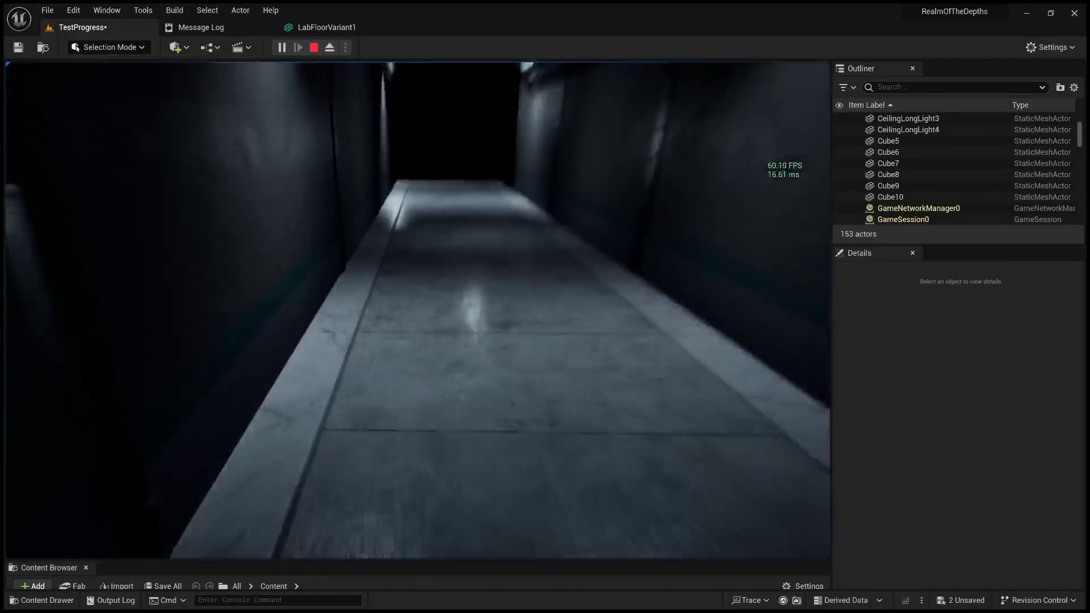
key("w")
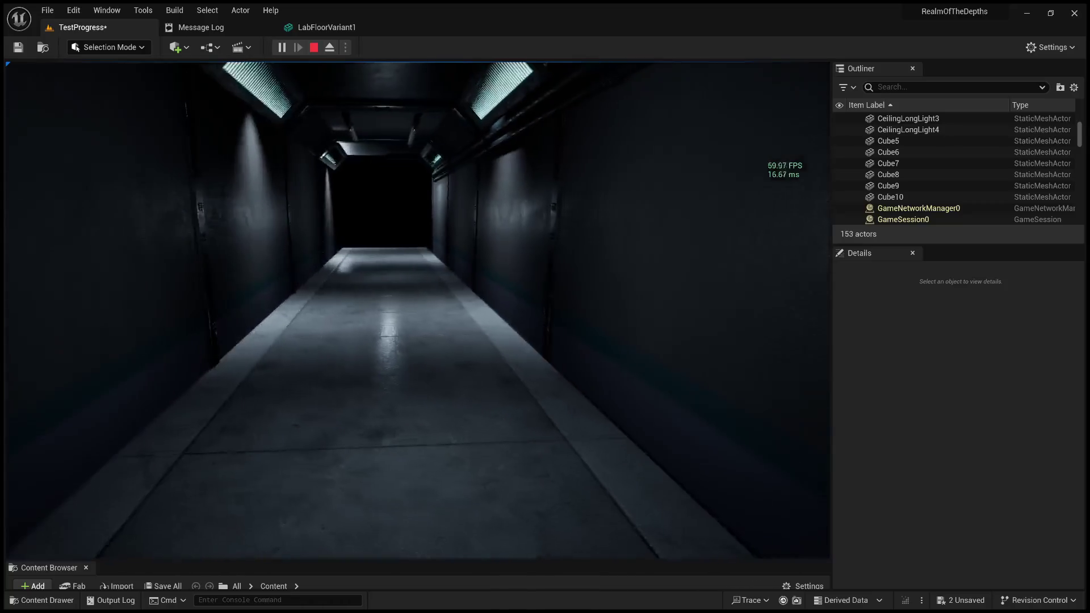
key("w")
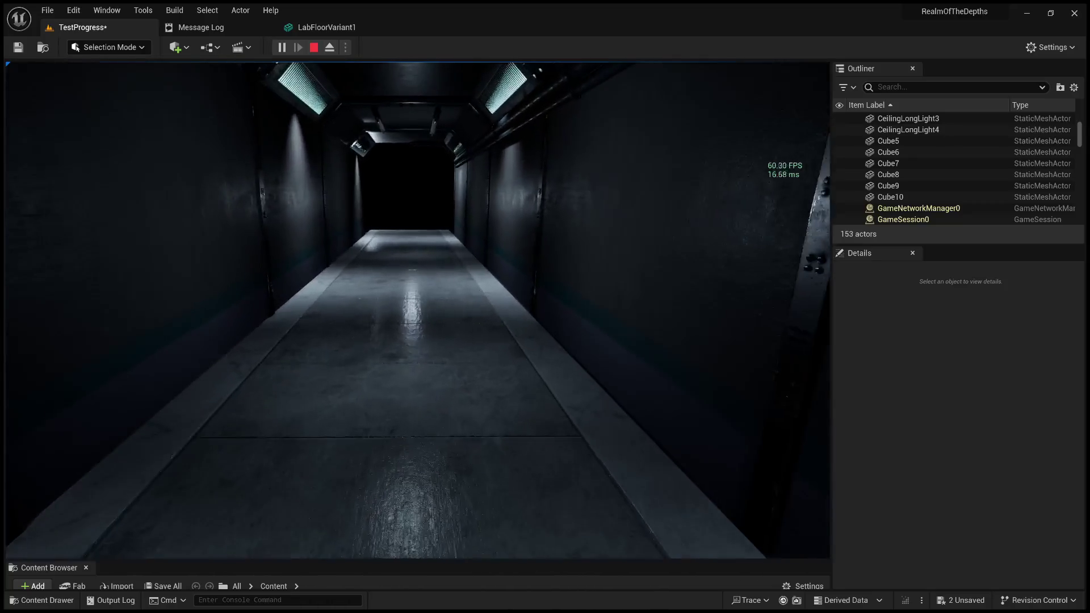
key("Escape")
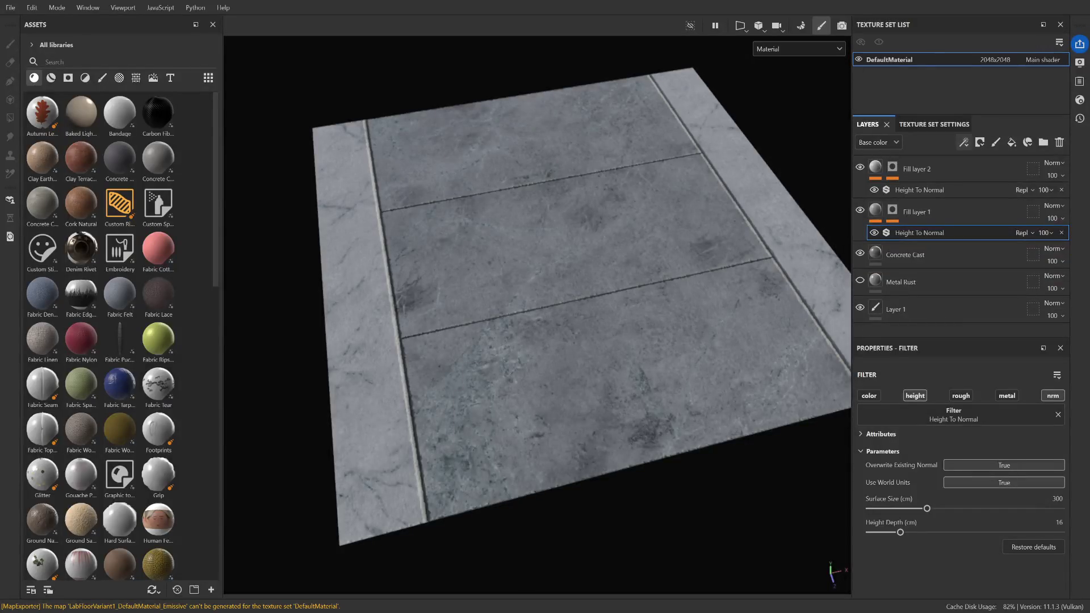
Show the DefaultMaterial texture set's settings down to its Normal, AO, curvature and position mesh maps
left_click(934, 124)
left_click(867, 124)
left_click(953, 126)
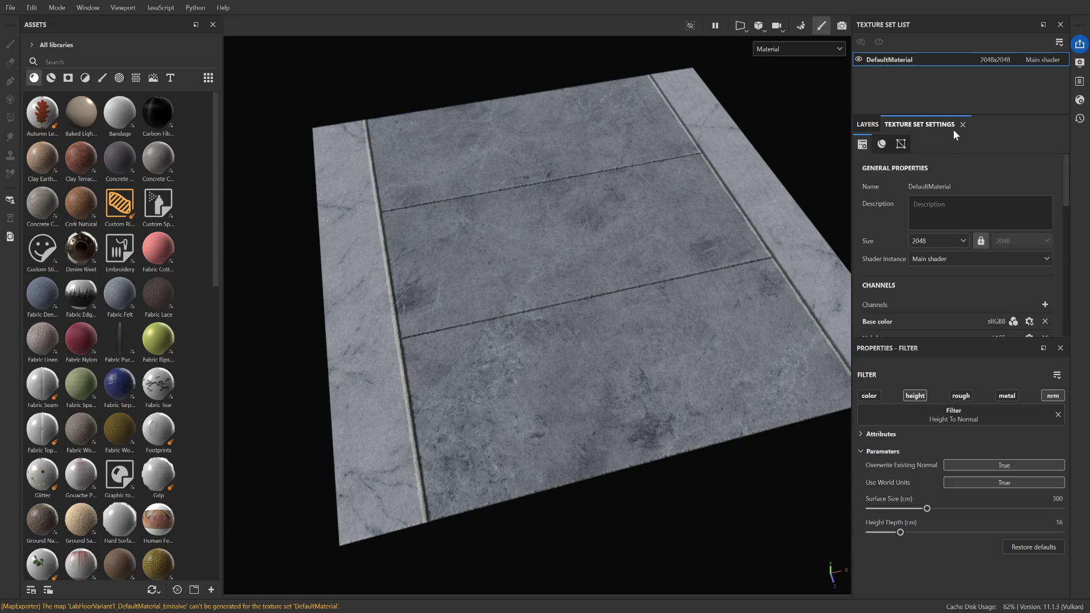
scroll(900, 230, "down", 2)
scroll(899, 226, "up", 2)
left_click(860, 126)
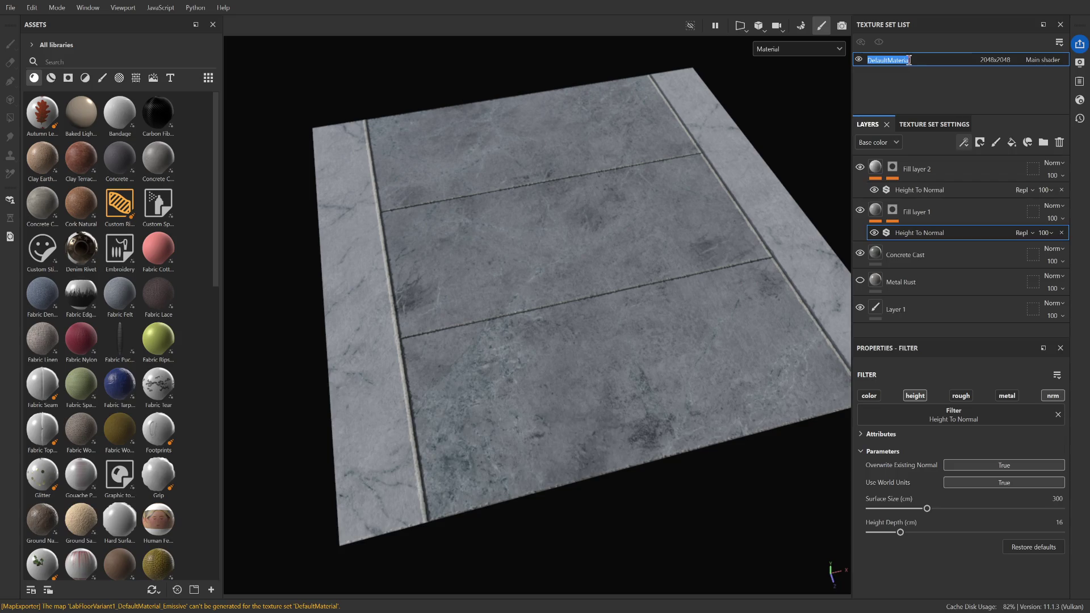
left_click(944, 126)
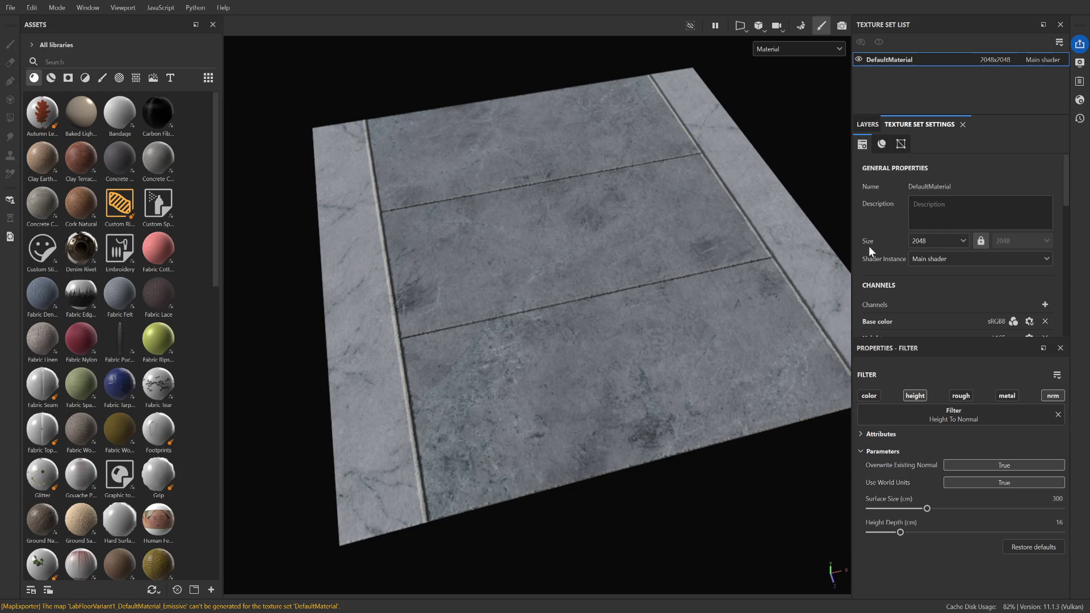
scroll(874, 248, "down", 3)
scroll(919, 262, "down", 5)
scroll(919, 262, "up", 2)
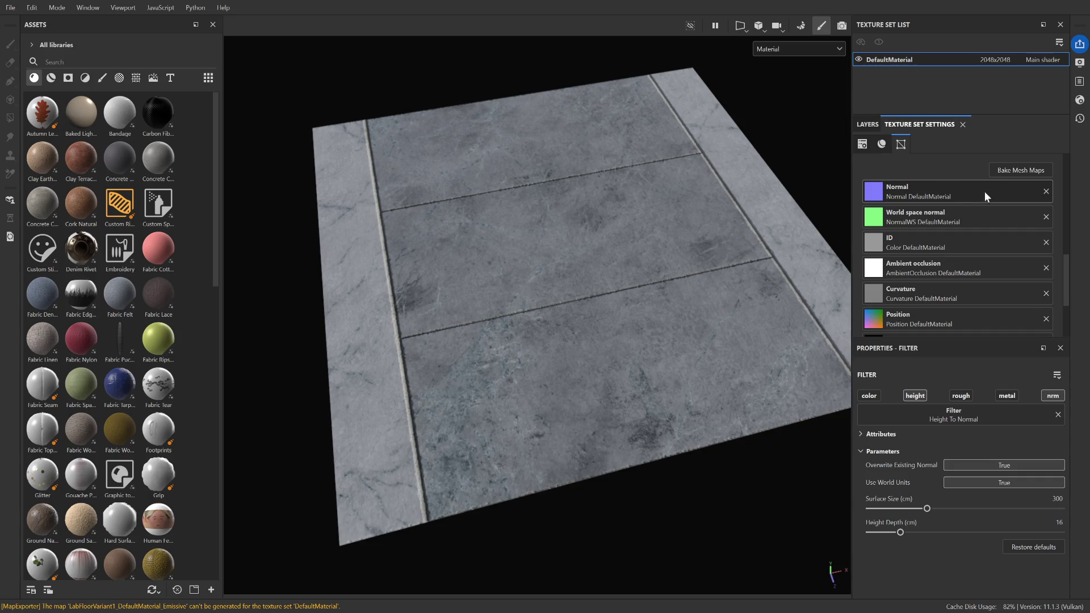
Uncheck Normal in the Mesh Map Bakers list and return to painting mode
left_click(1012, 169)
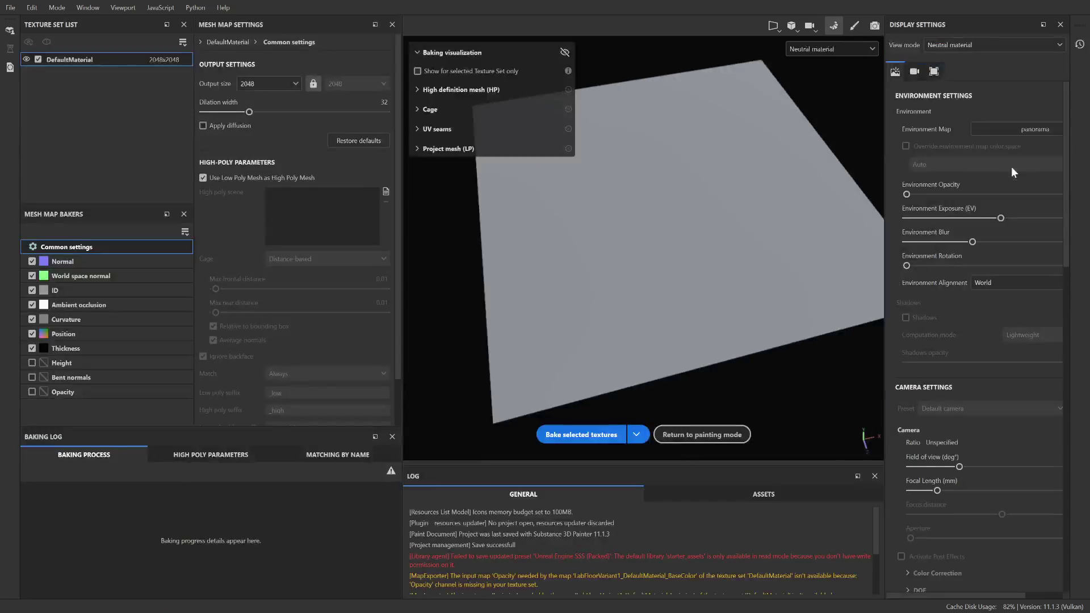
left_click(32, 261)
left_click(62, 264)
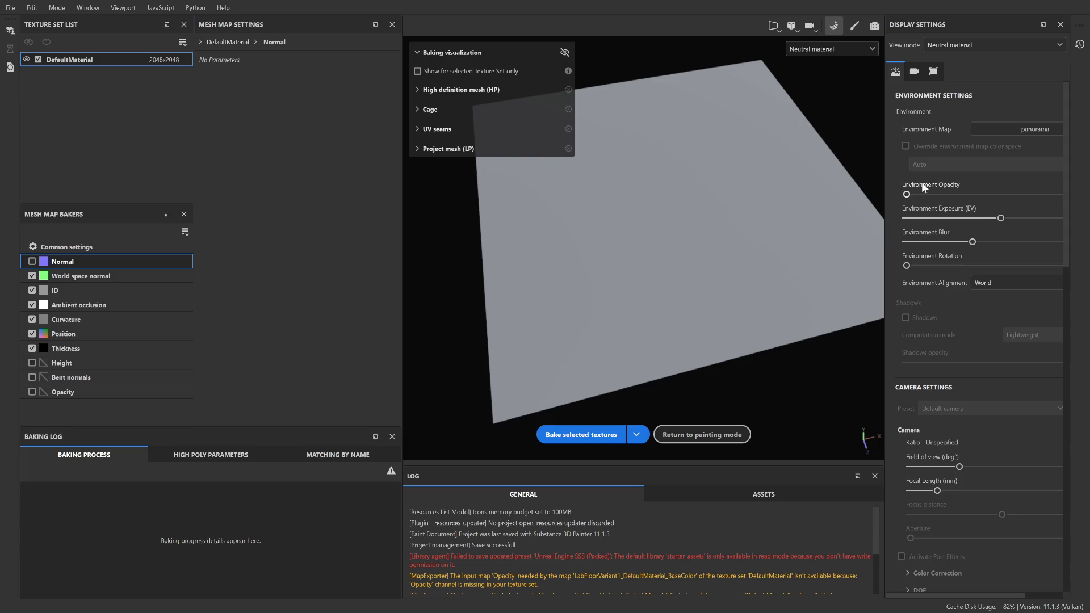
scroll(921, 183, "down", 5)
scroll(921, 183, "up", 5)
left_click(853, 26)
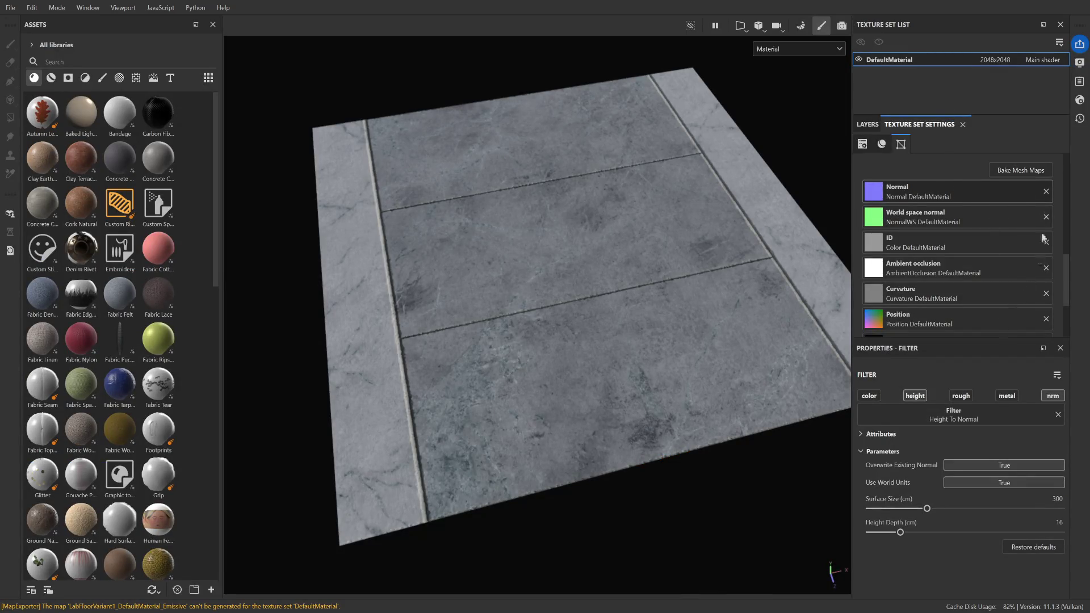
scroll(964, 230, "down", 4)
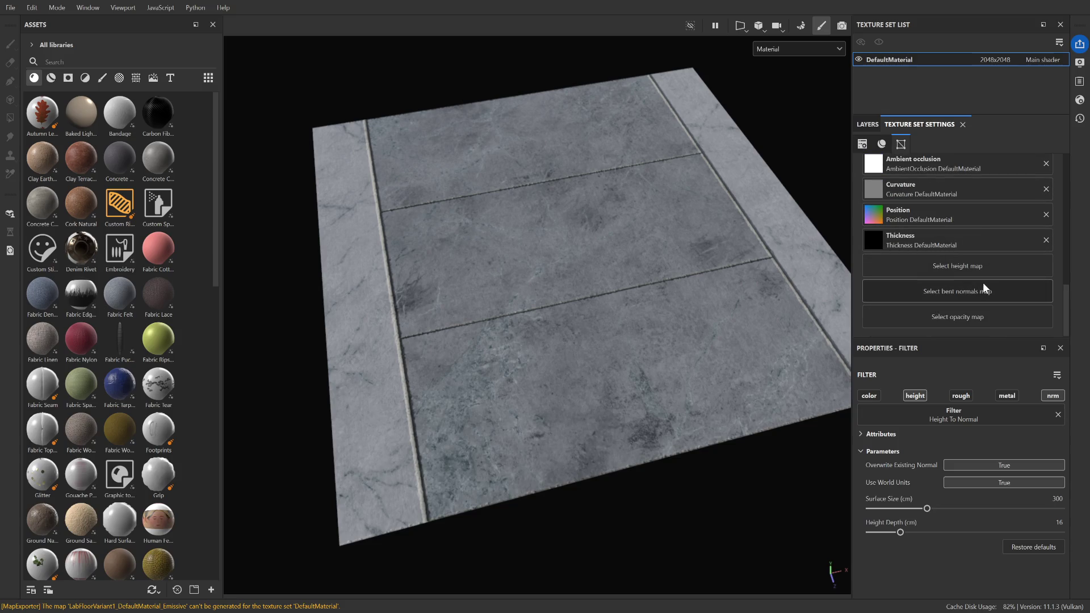
scroll(1005, 304, "up", 3)
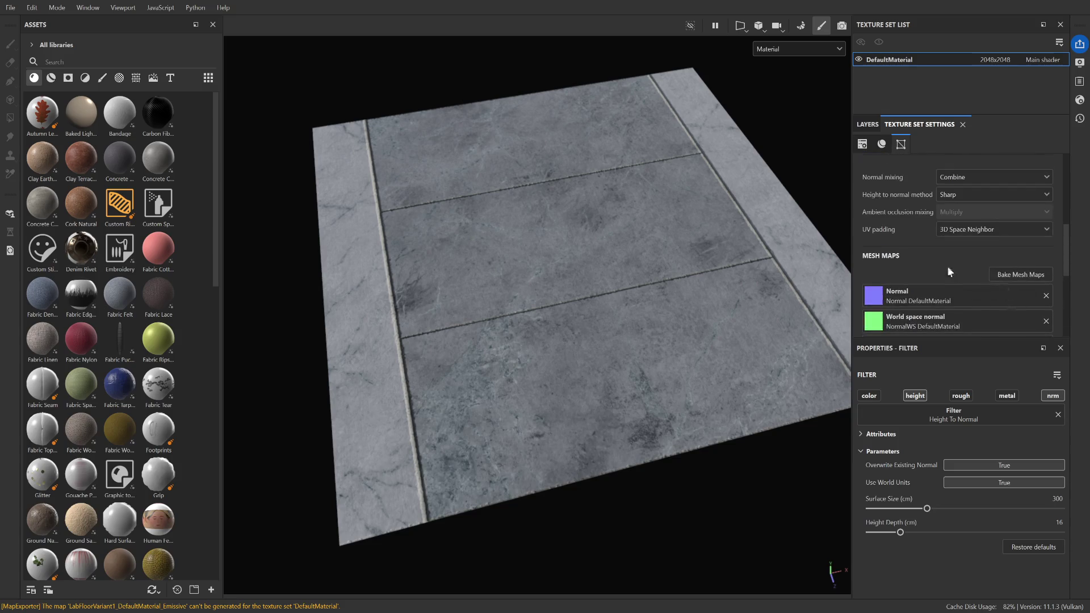
scroll(909, 267, "down", 3)
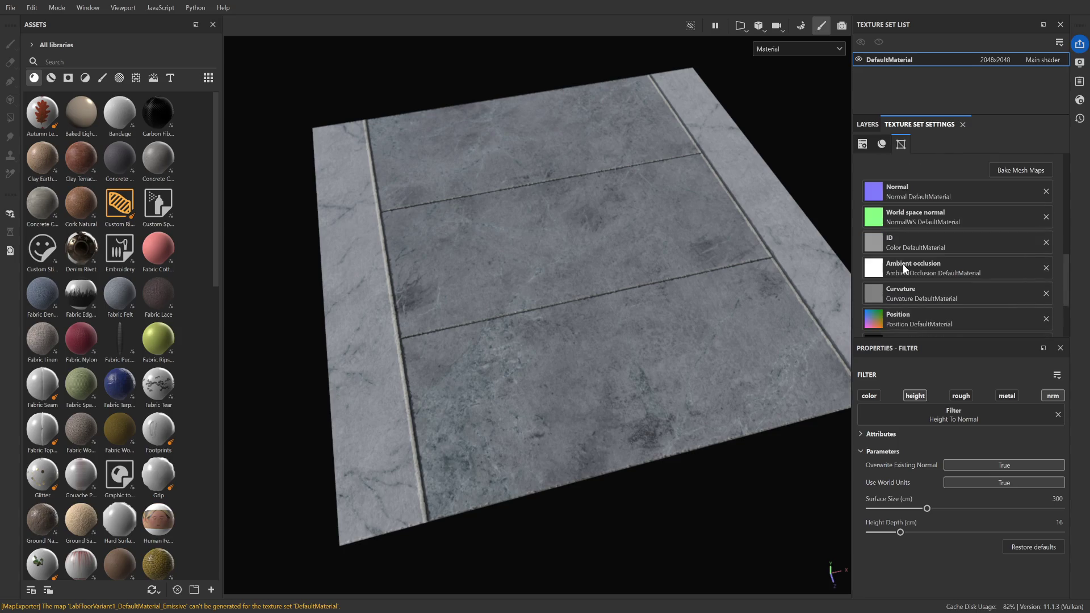
scroll(931, 263, "up", 3)
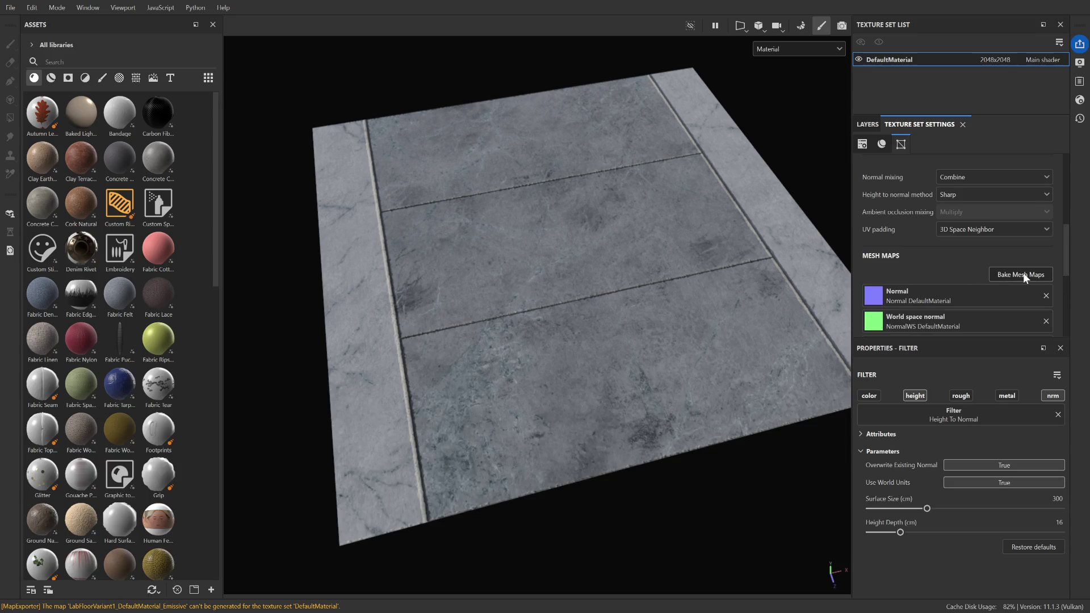
Bake the selected mesh maps without Normal, then clear the baked Normal mesh map slot
left_click(1023, 275)
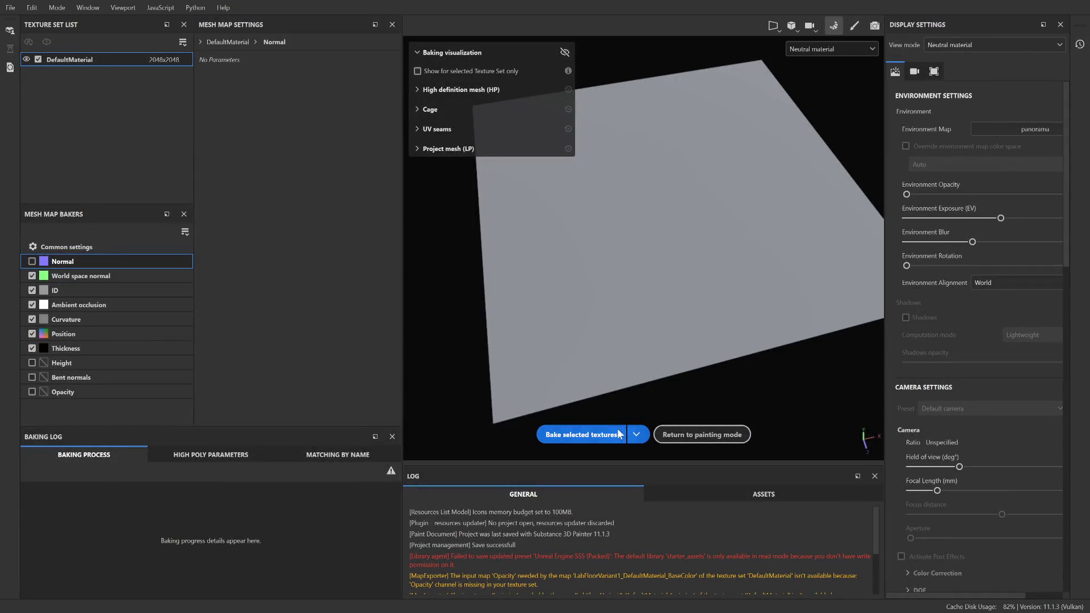
left_click(601, 434)
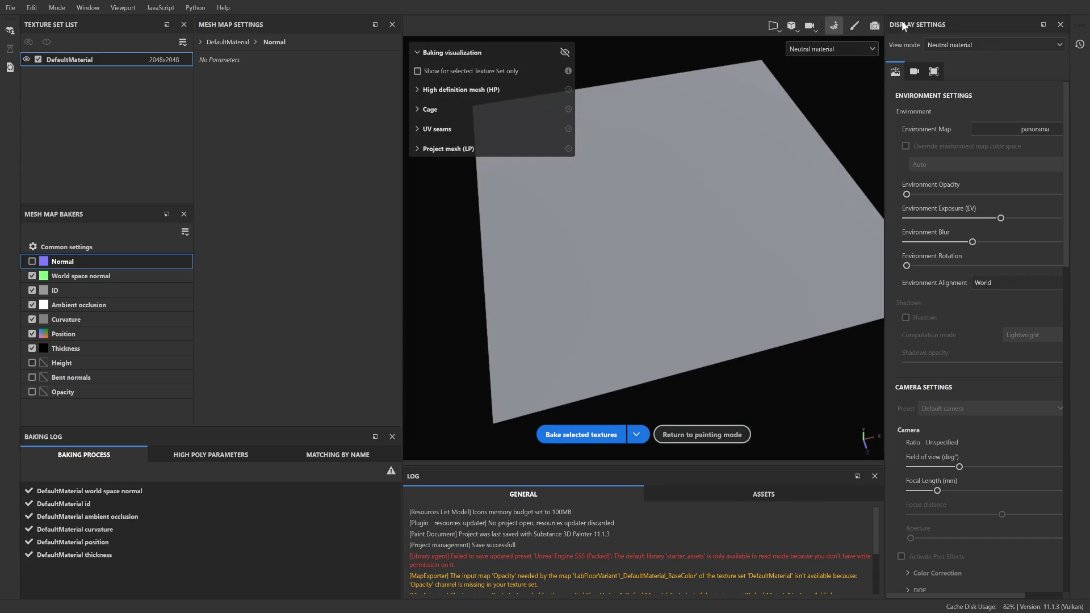
left_click(857, 25)
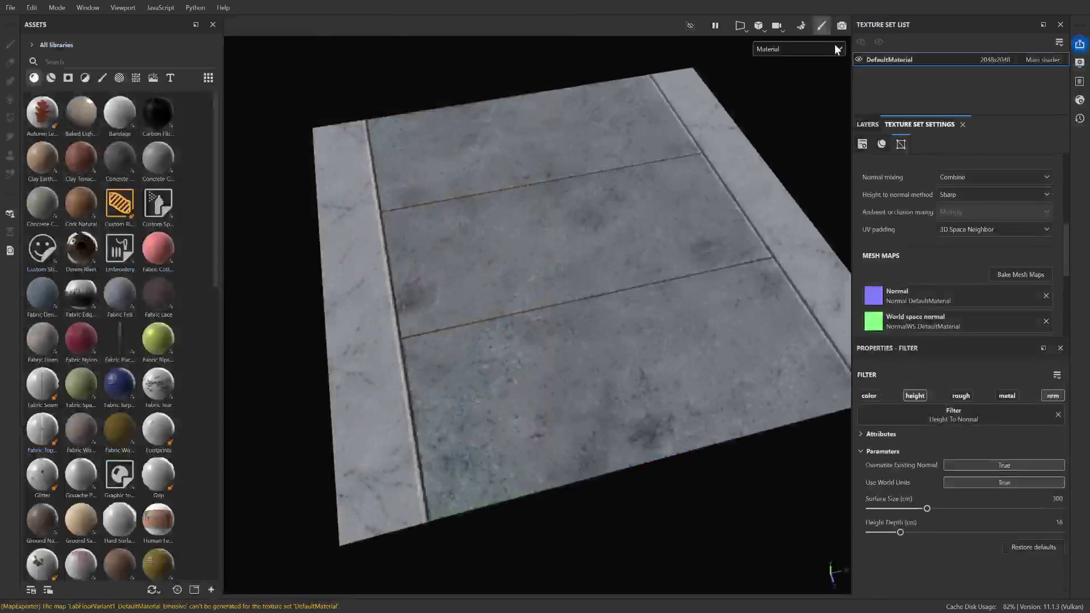
left_click(1046, 296)
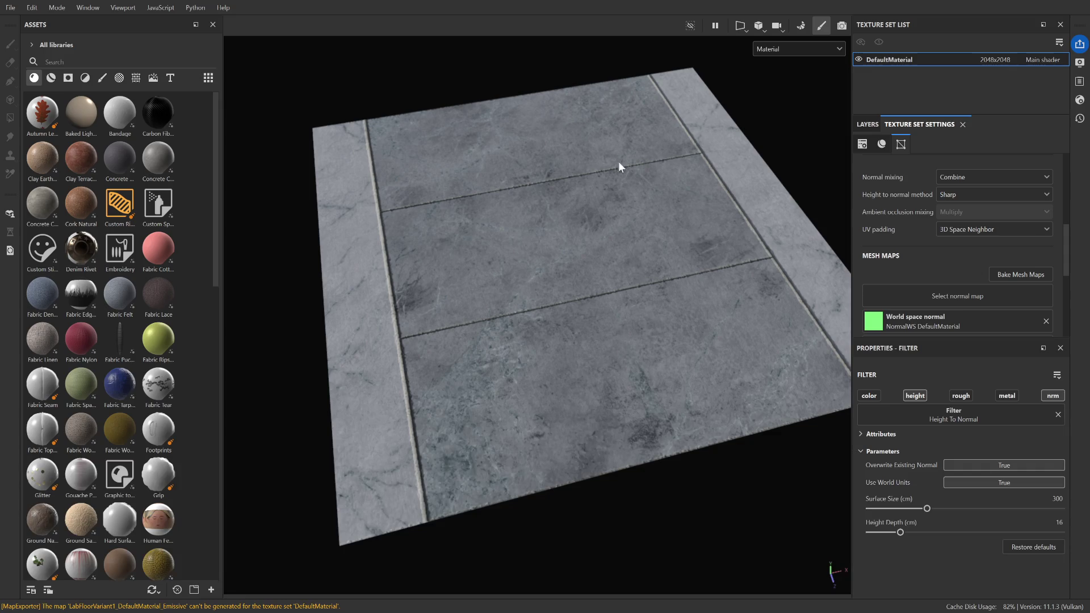
Search 'texture' and assign the floor's own normal texture to the Normal mesh map slot
type("texture")
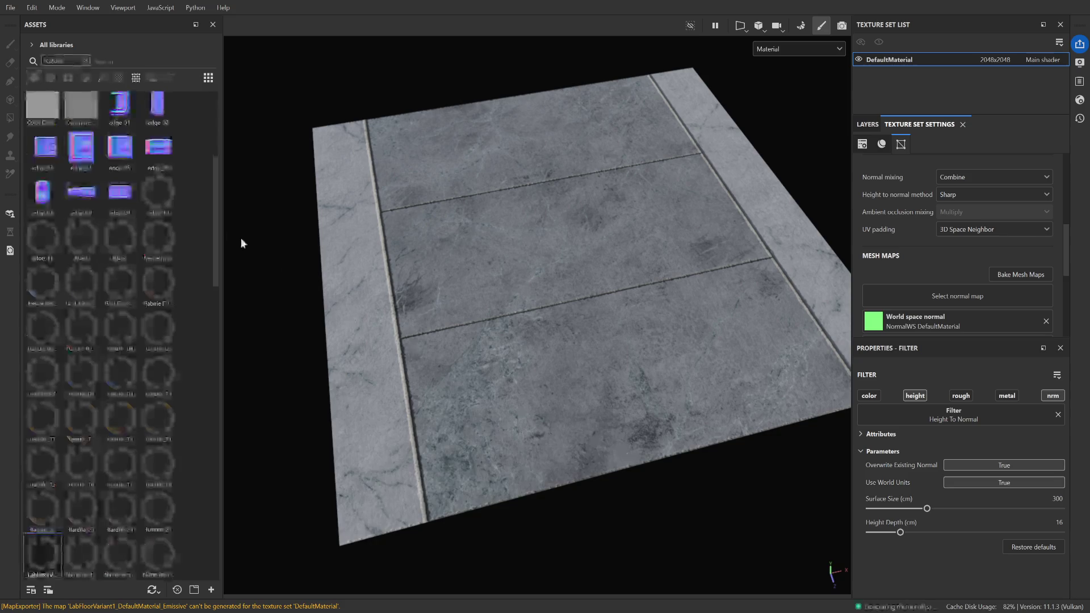
mouse_move(45, 549)
left_mouse_down()
mouse_move(966, 405)
mouse_move(957, 300)
left_mouse_up()
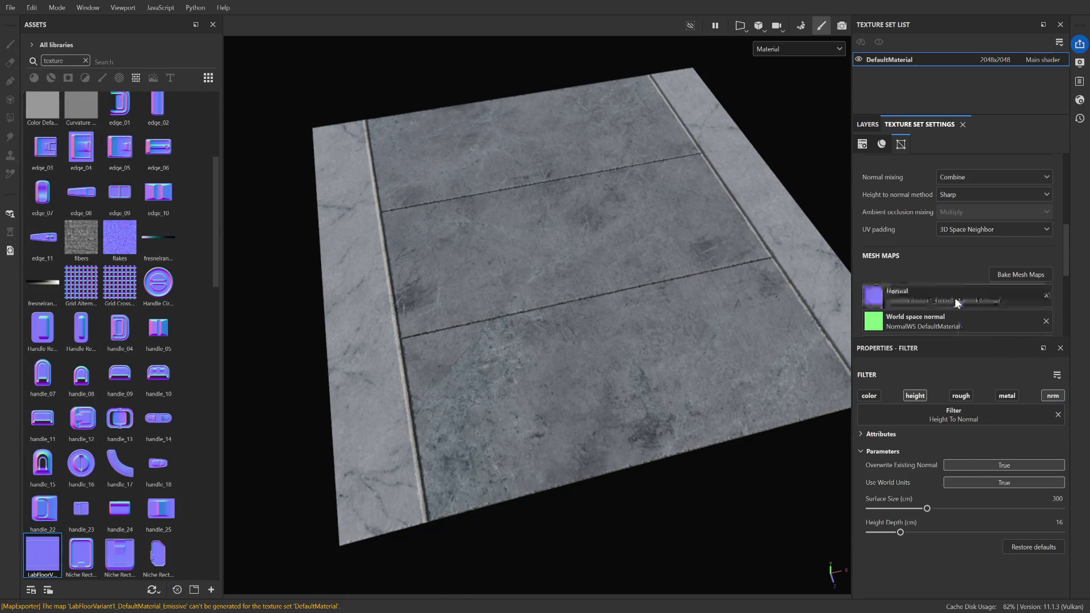
scroll(574, 310, "down", 3)
scroll(570, 314, "up", 3)
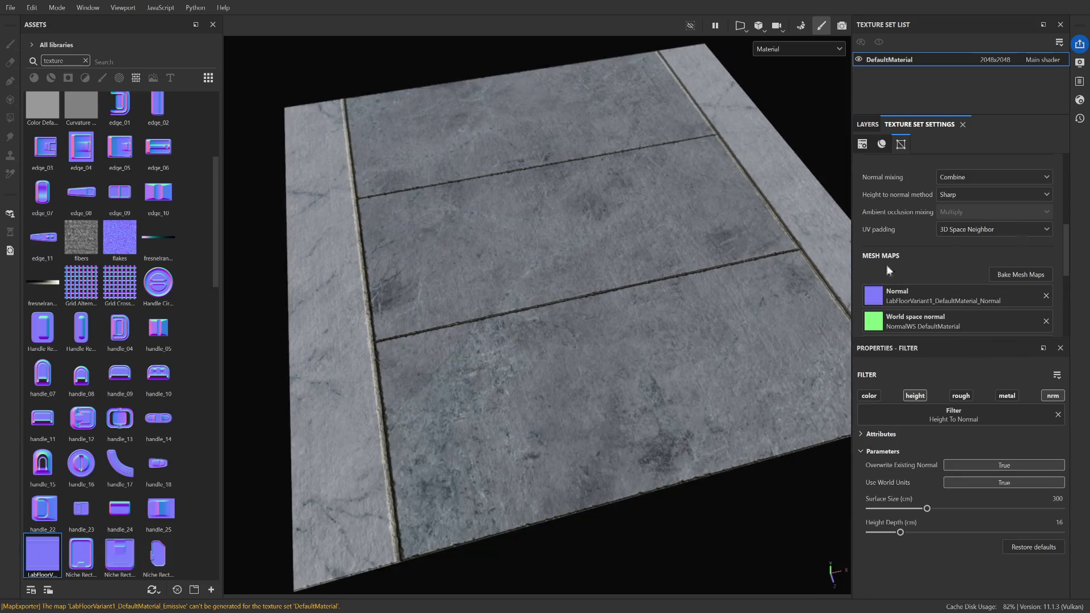
Rebake the selected mesh maps and return to painting with the layer stack showing
left_click(1039, 275)
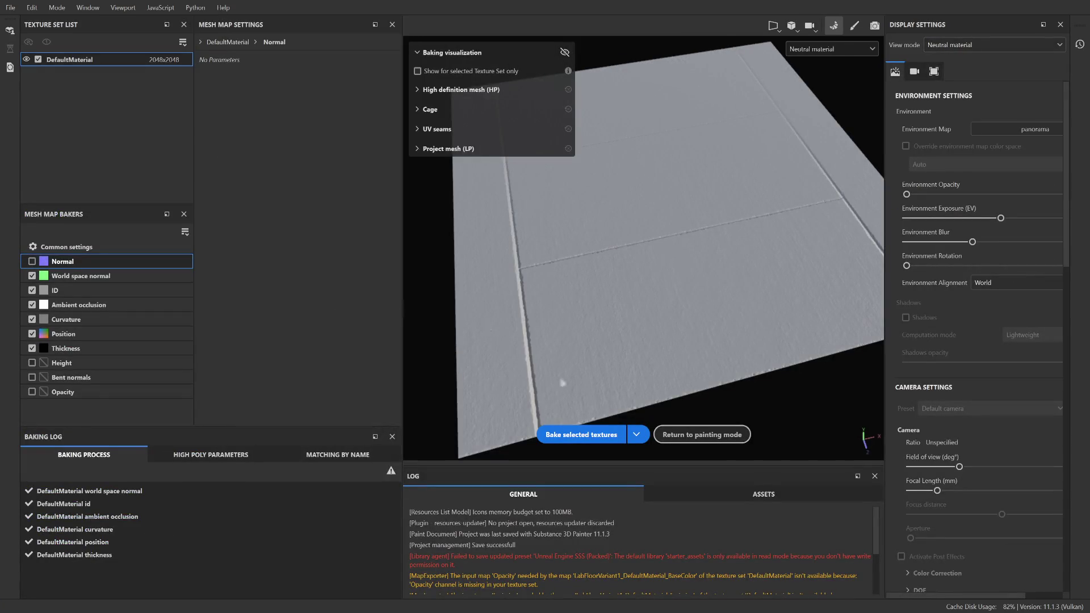
left_click(580, 435)
left_click(854, 25)
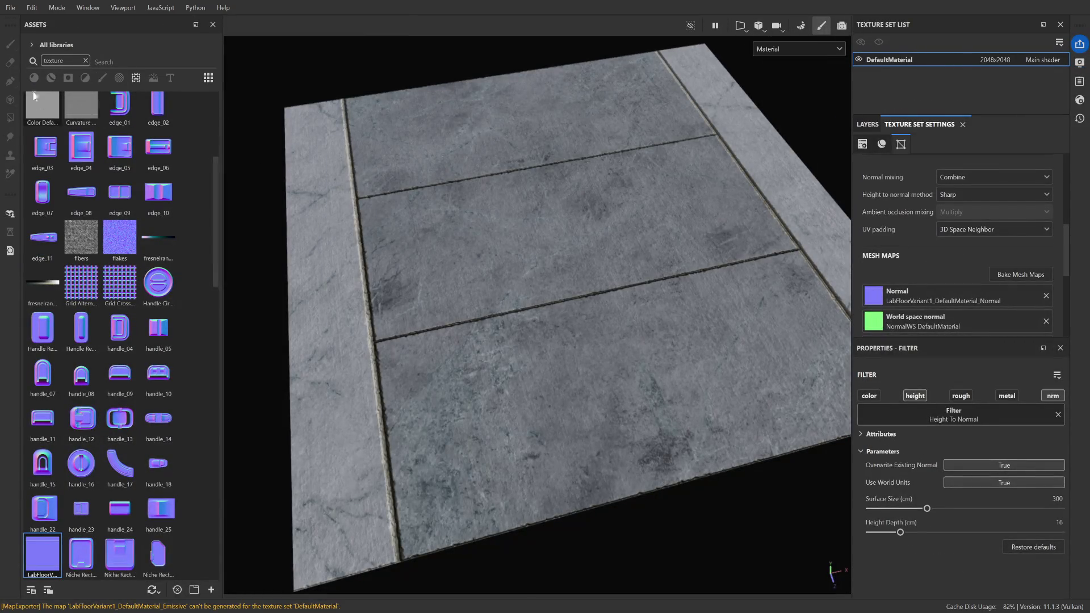
left_click(868, 123)
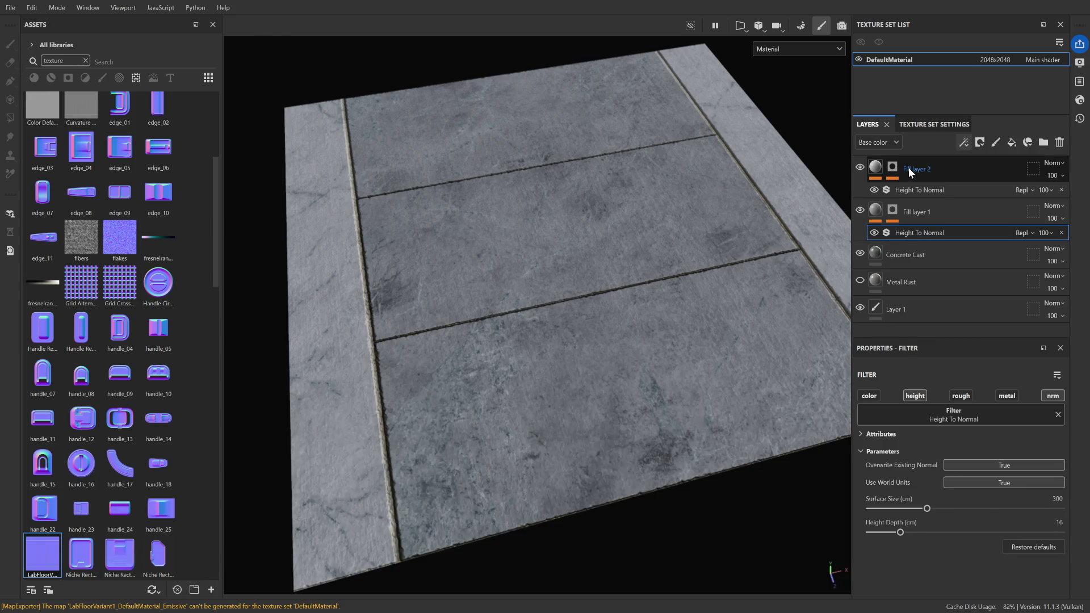
Select Fill layer 2 and filter the asset library to smart masks
left_click(908, 168)
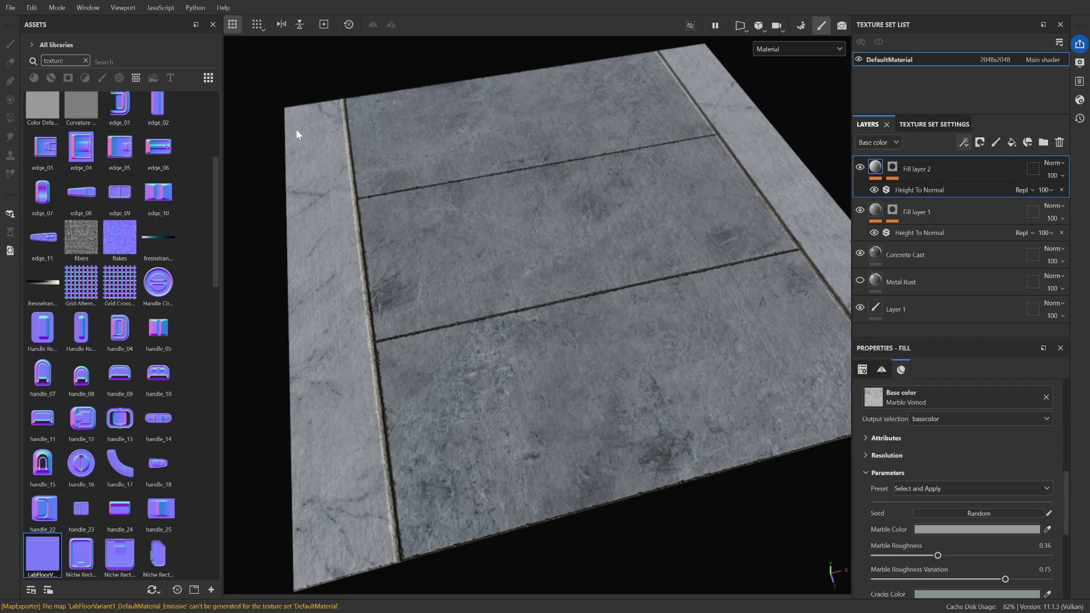
left_click(86, 59)
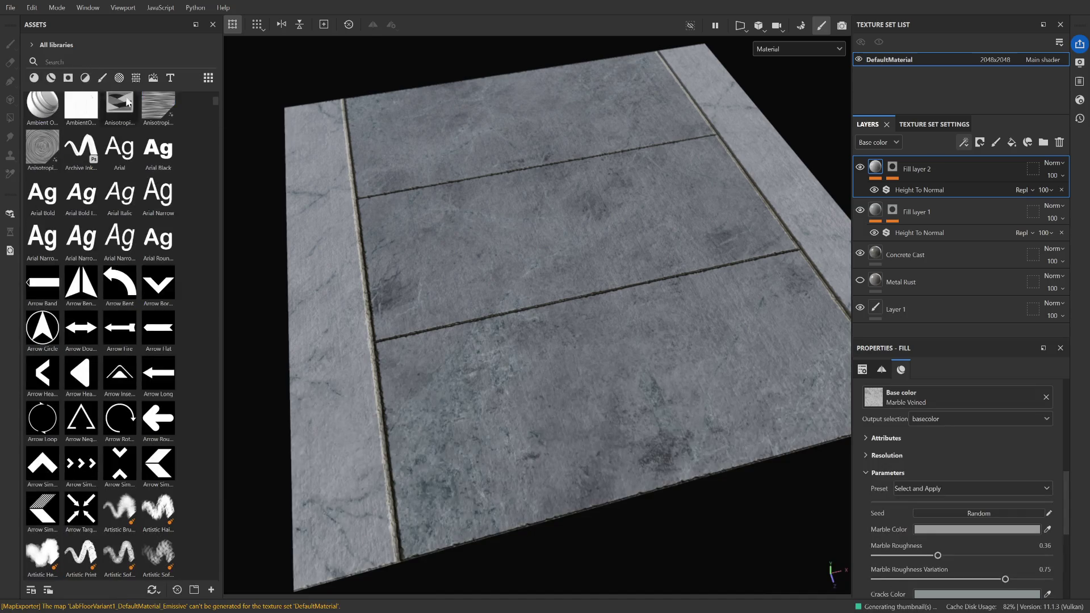
left_click(68, 78)
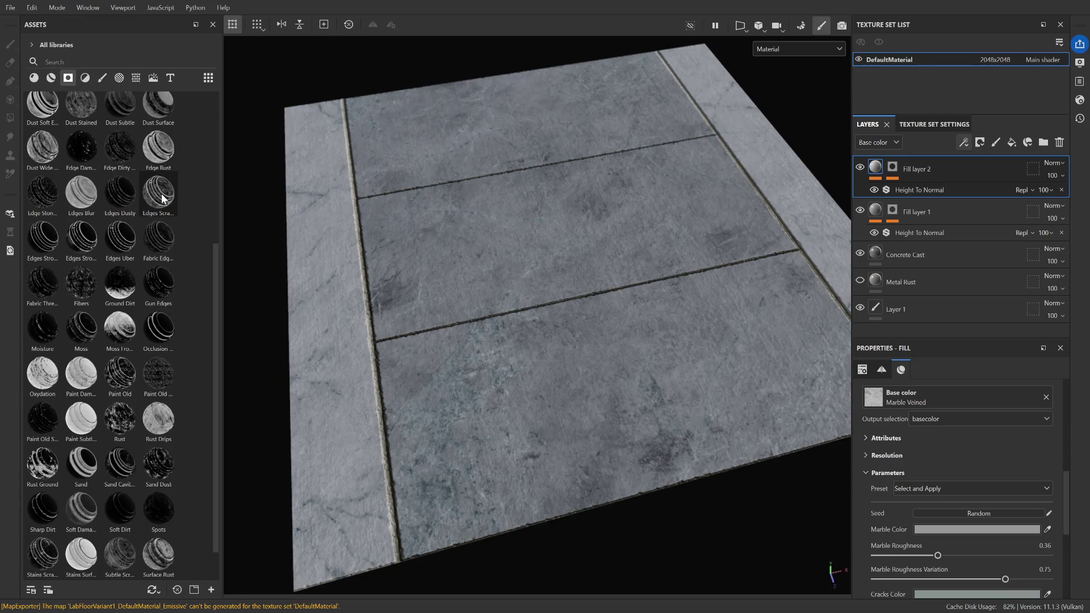
scroll(152, 284, "down", 1)
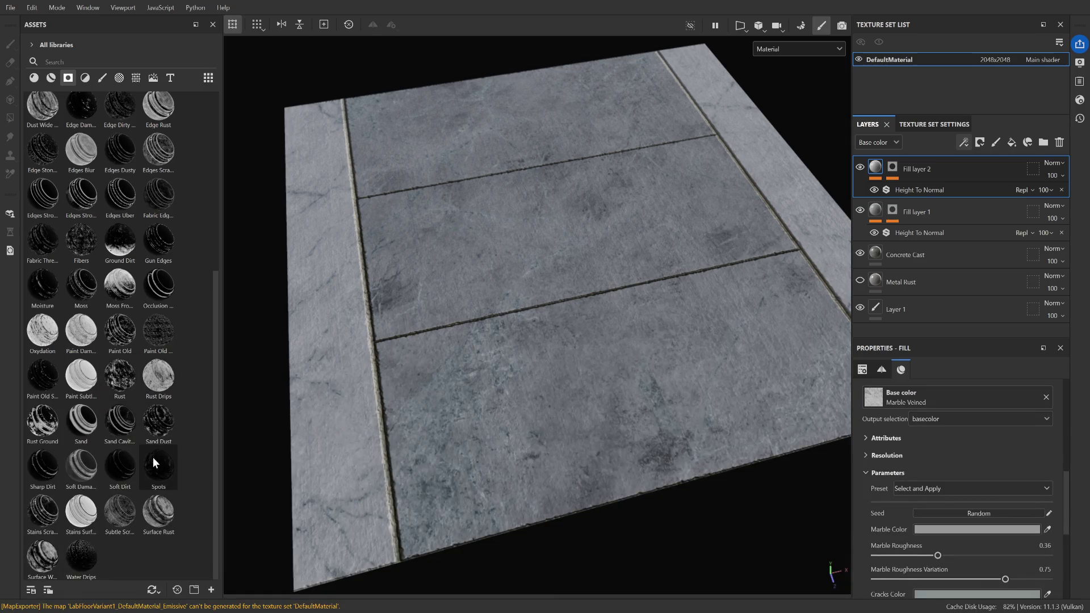
scroll(158, 507, "up", 5)
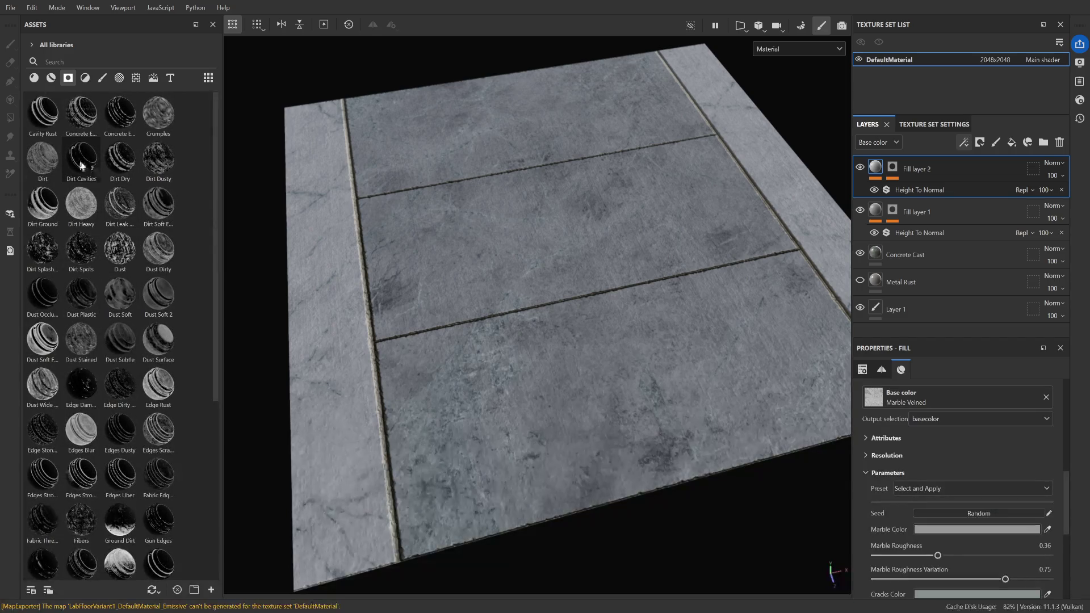
Try the Dirt Cavities, Concrete Edges and Dust Soft 2 masks on the floor, undoing each
left_click_drag(90, 161, 537, 293)
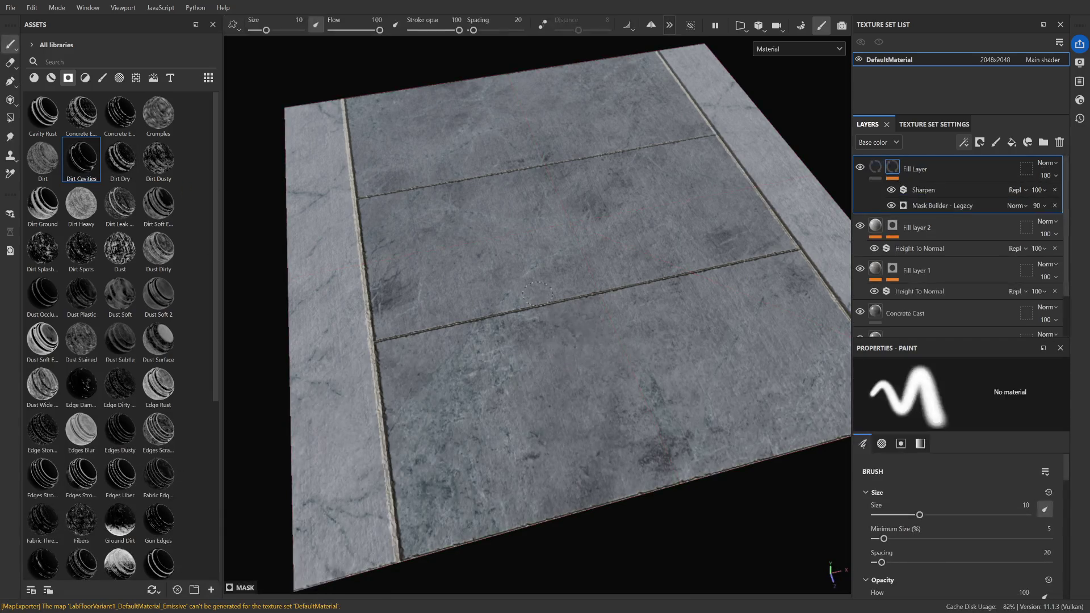
scroll(537, 293, "up", 3)
scroll(442, 213, "down", 5)
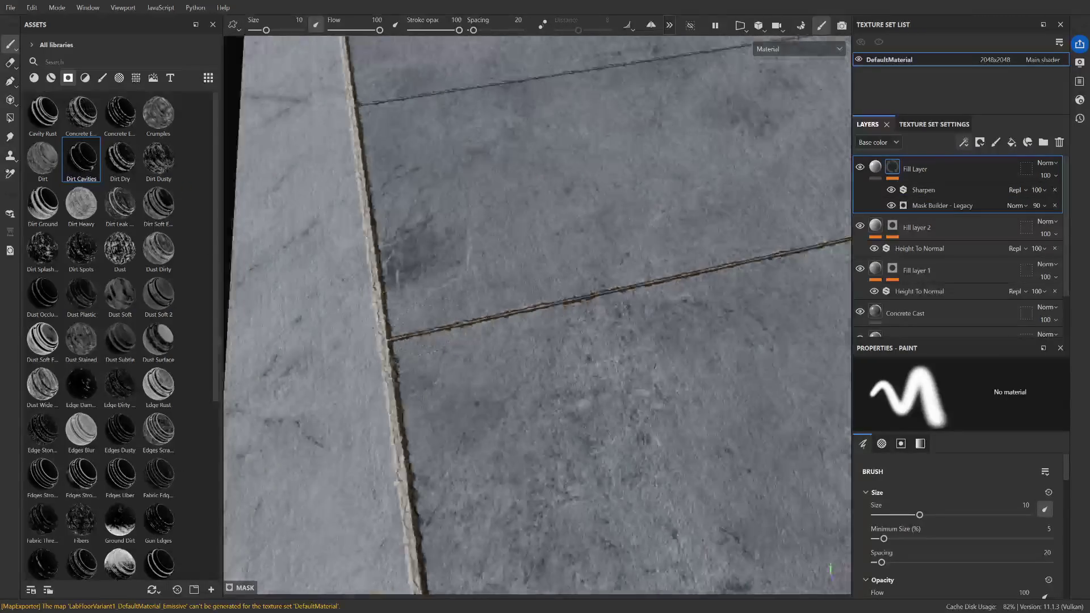
key("ctrl+z")
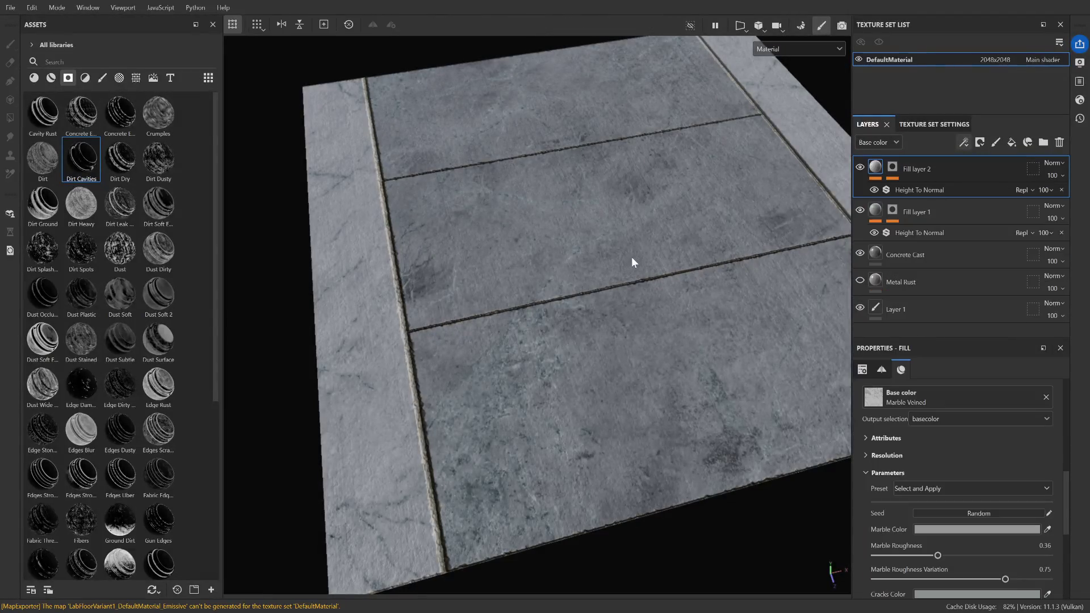
left_click_drag(119, 114, 596, 275)
scroll(378, 373, "up", 3)
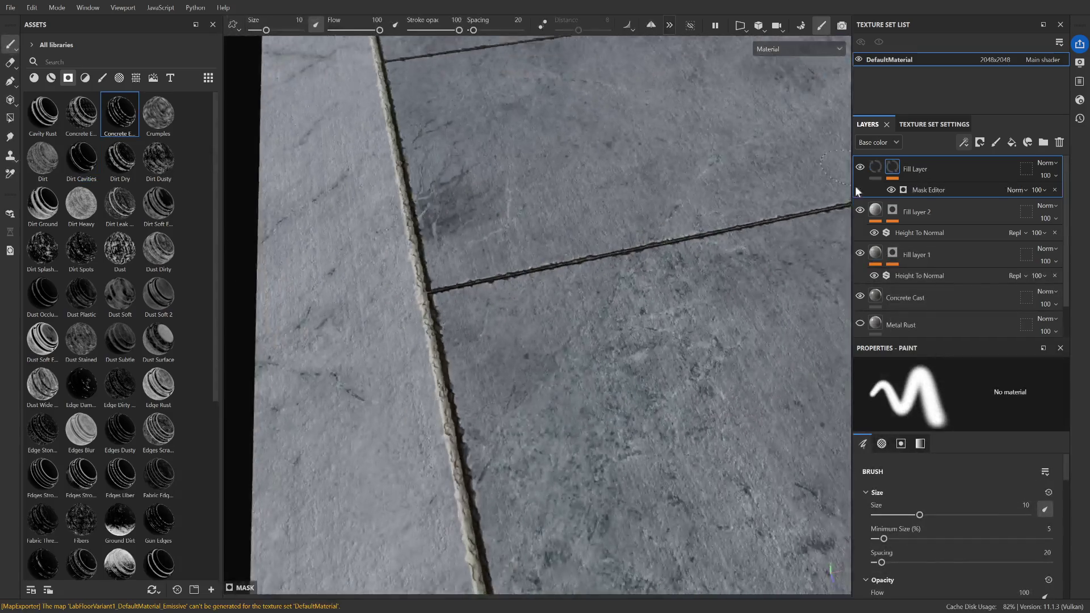
key("ctrl+z")
left_click_drag(158, 294, 589, 251)
key("ctrl+z")
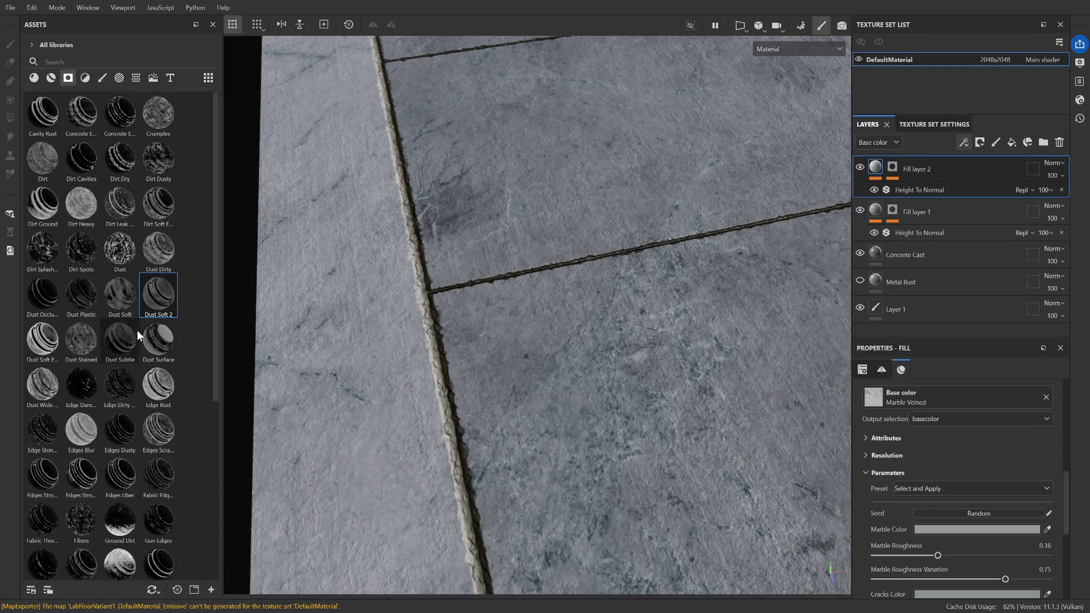
Browse the brush and filter assets, then search the smart masks for 'DAMA'
left_click(102, 78)
left_click(85, 77)
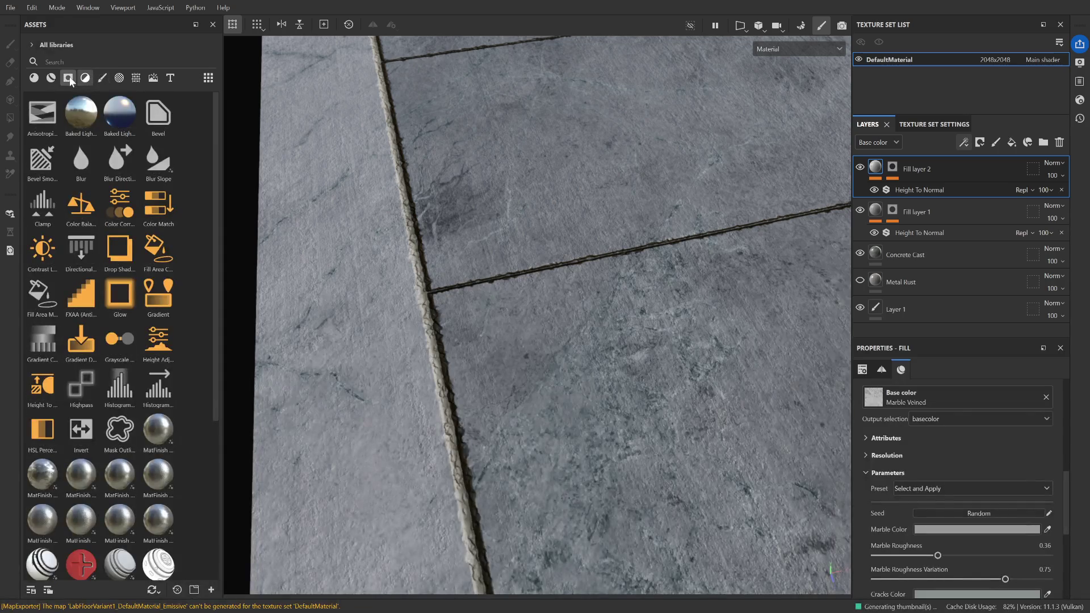
left_click(68, 77)
left_click(82, 58)
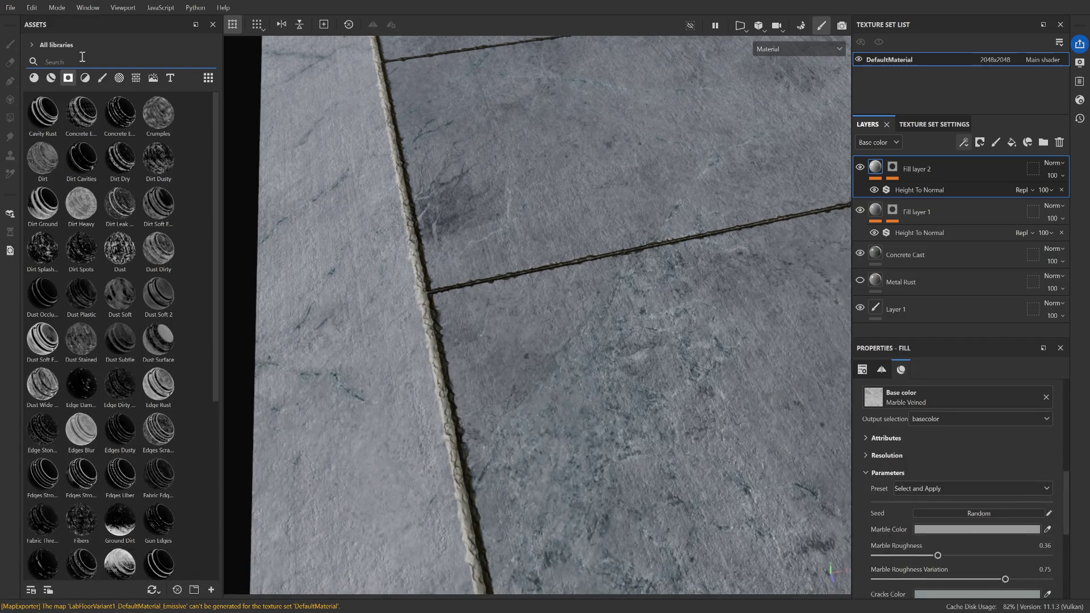
type("DAMA")
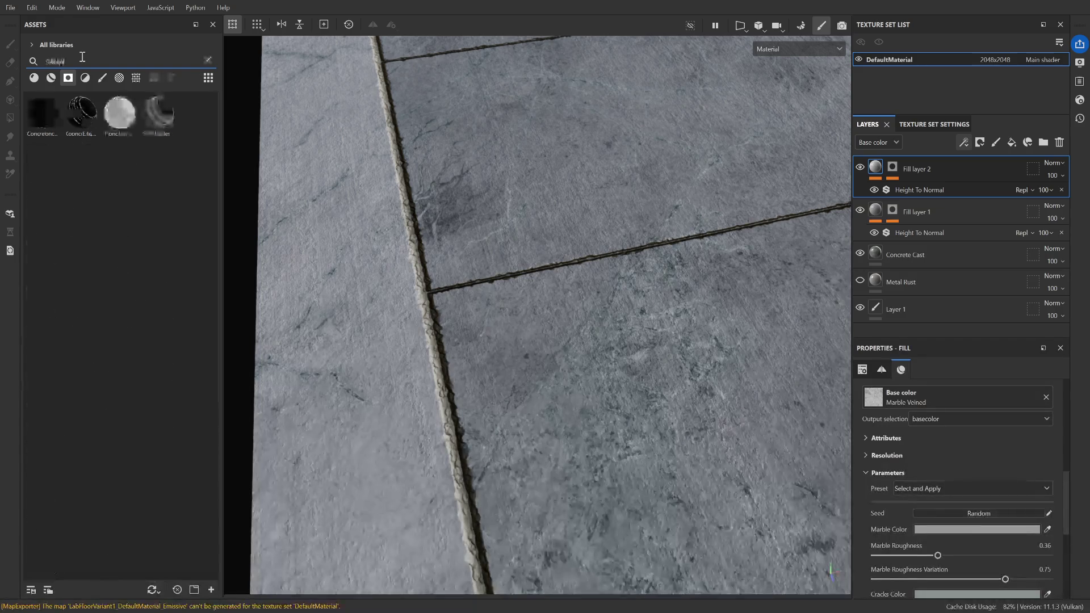
Try the Edge Damage, Fabric Edge, Paint Damage and Soft Damage masks, undoing each
left_click_drag(38, 116, 535, 213)
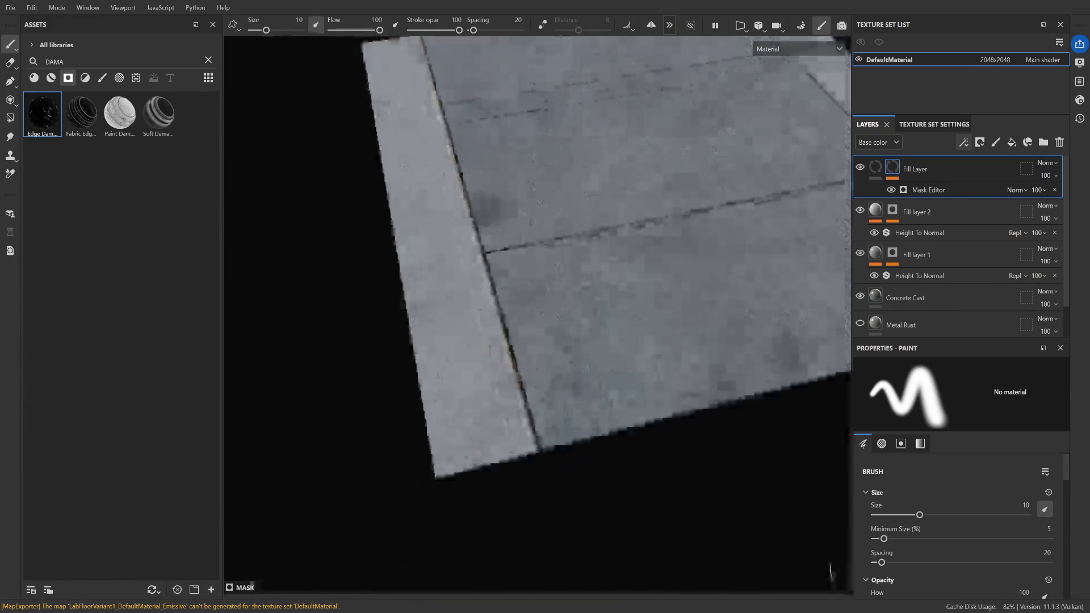
key("ctrl+z")
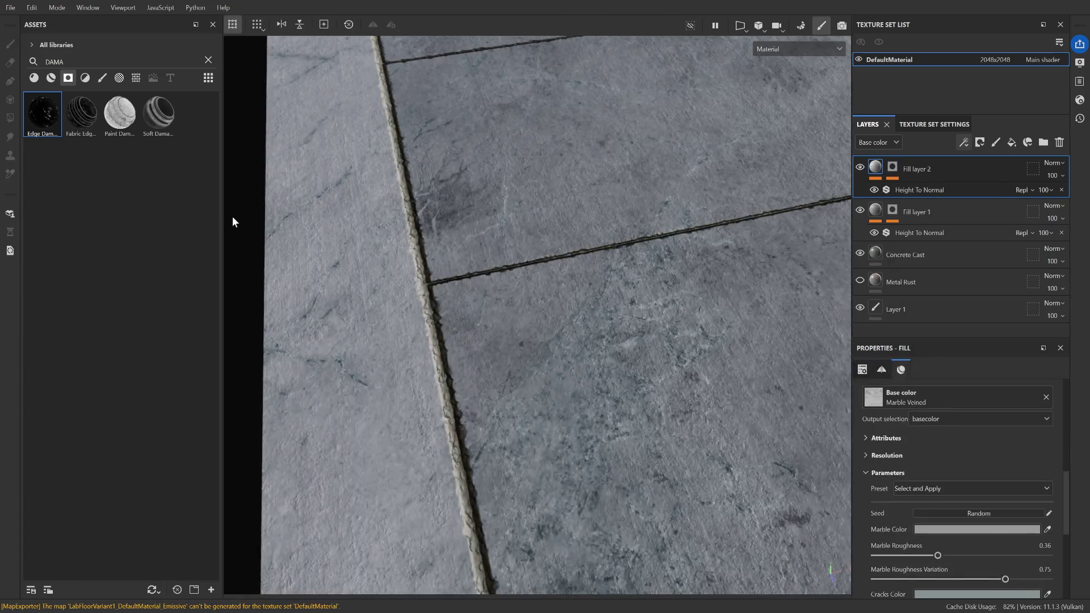
left_click_drag(84, 115, 514, 221)
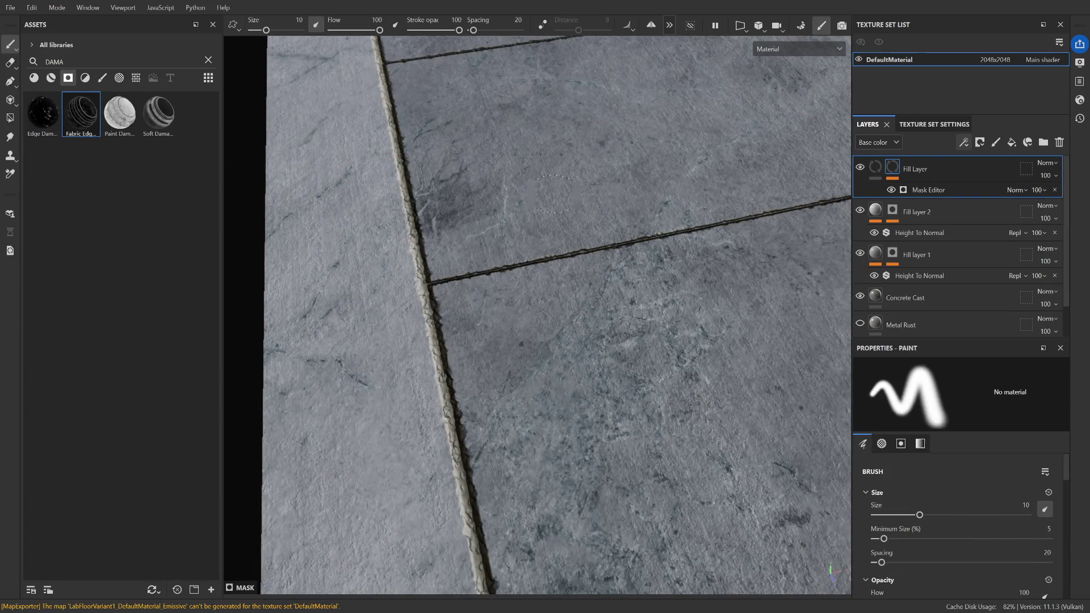
key("ctrl+z")
left_click_drag(120, 114, 280, 183)
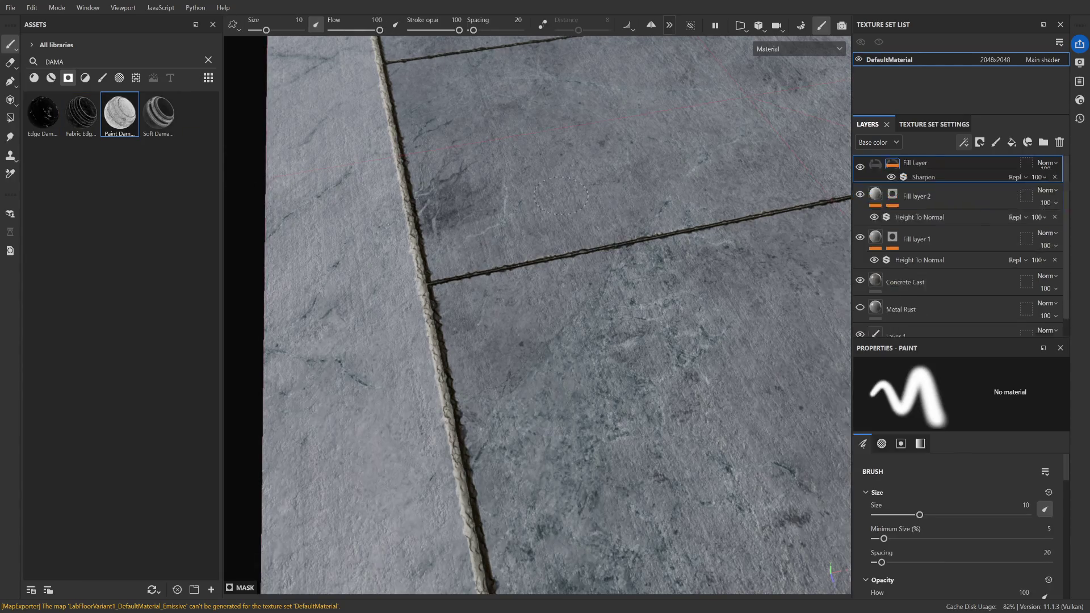
key("ctrl+z")
left_click_drag(159, 113, 466, 193)
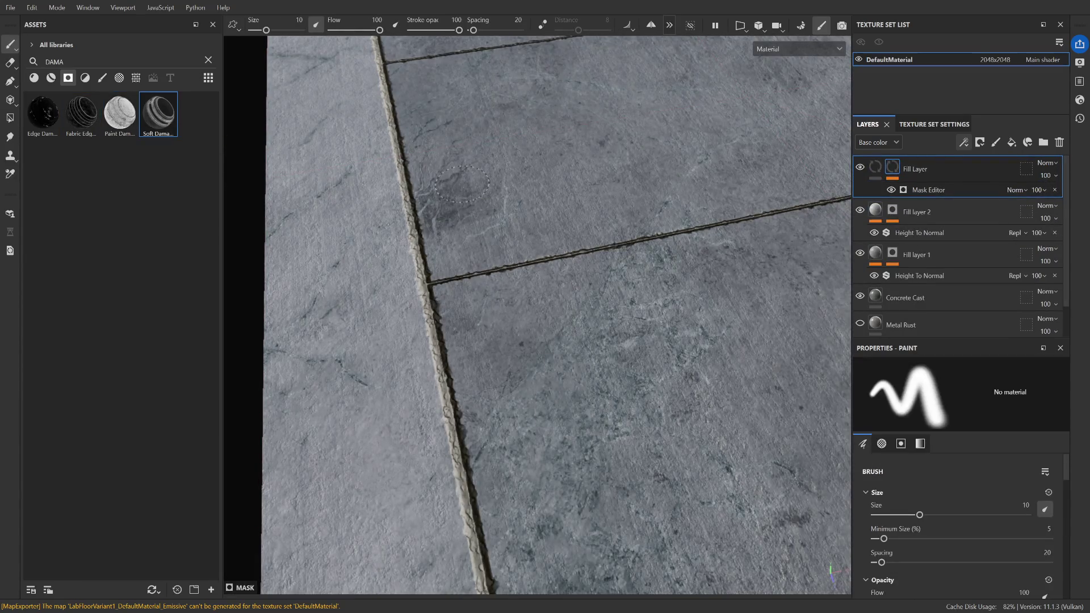
scroll(568, 174, "down", 5)
key("ctrl+z")
scroll(530, 161, "up", 5)
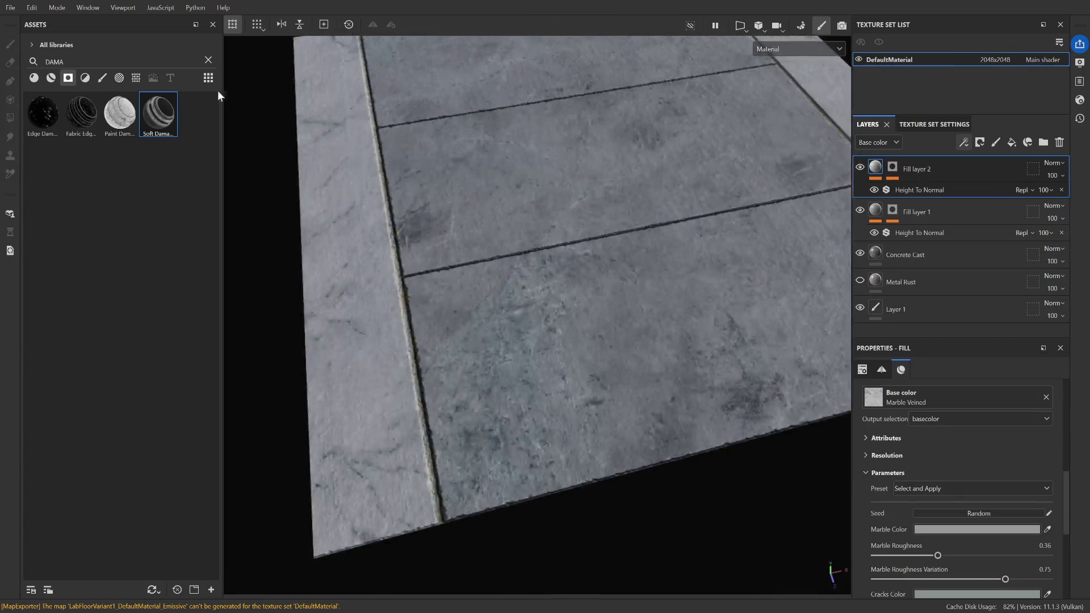
Try and undo Cavity Rust, then add a Mask Builder - Legacy fill layer at the top
left_click(208, 61)
left_click_drag(32, 114, 527, 215)
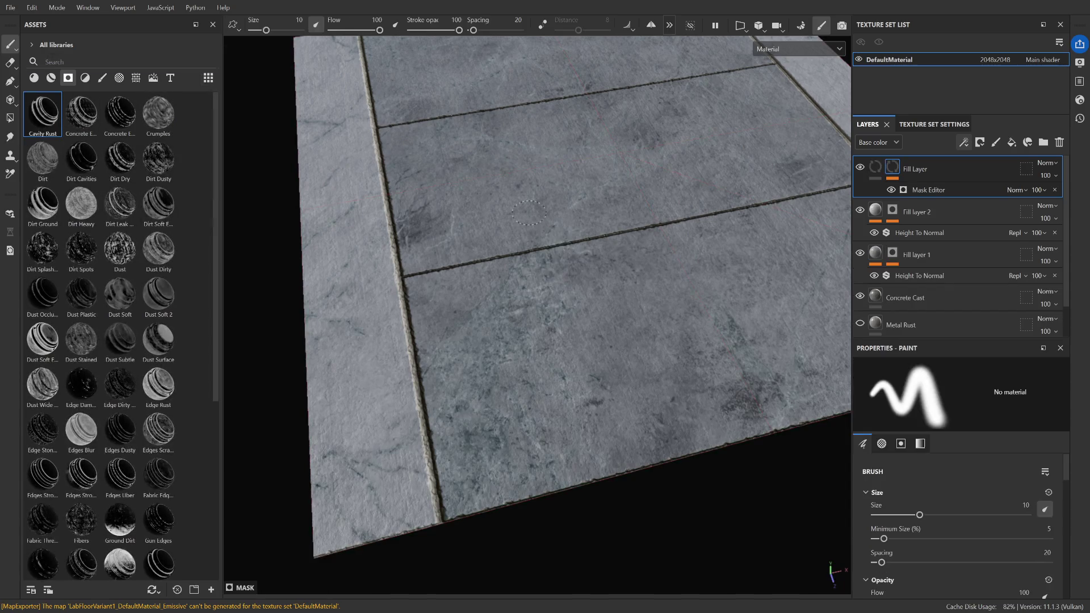
key("ctrl+z")
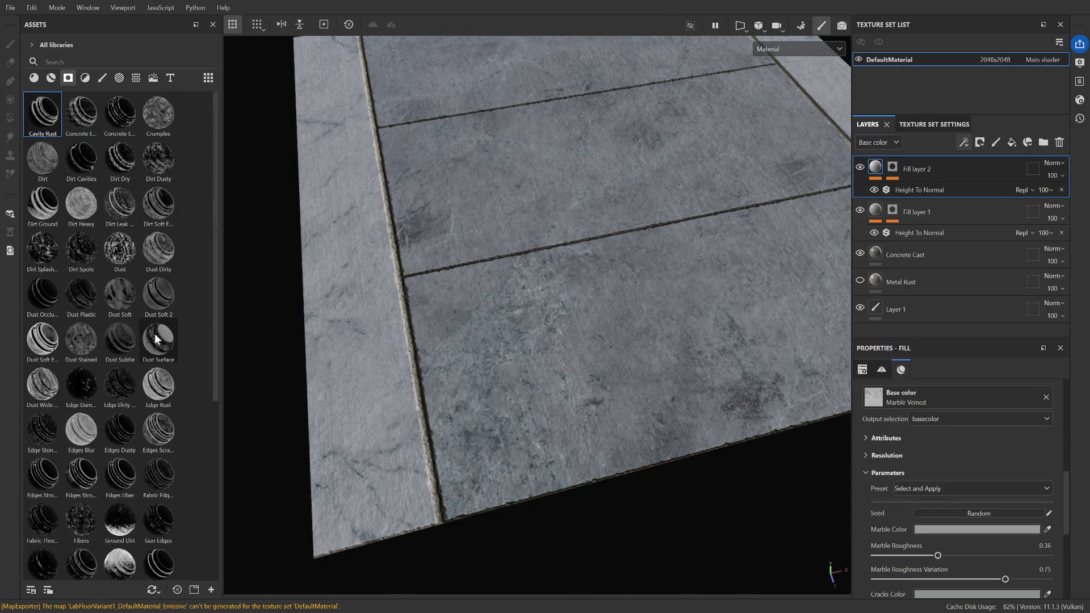
scroll(182, 262, "down", 5)
mouse_move(167, 281)
left_mouse_down()
mouse_move(325, 285)
mouse_move(156, 289)
mouse_move(909, 254)
mouse_move(937, 238)
left_mouse_up()
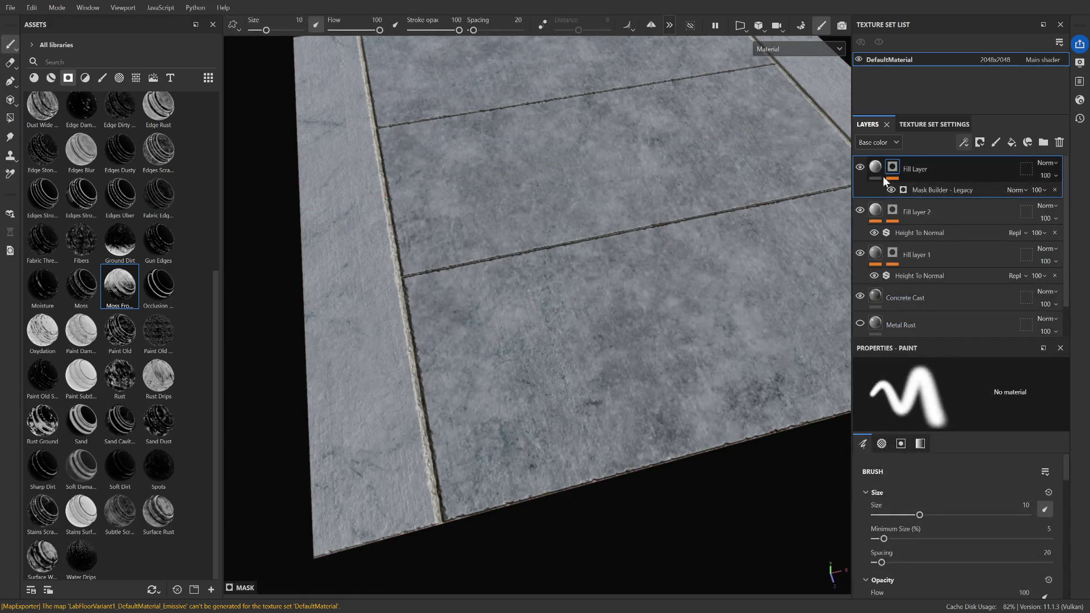
Tint the new fill layer's base colour a dark moss green
left_click(876, 167)
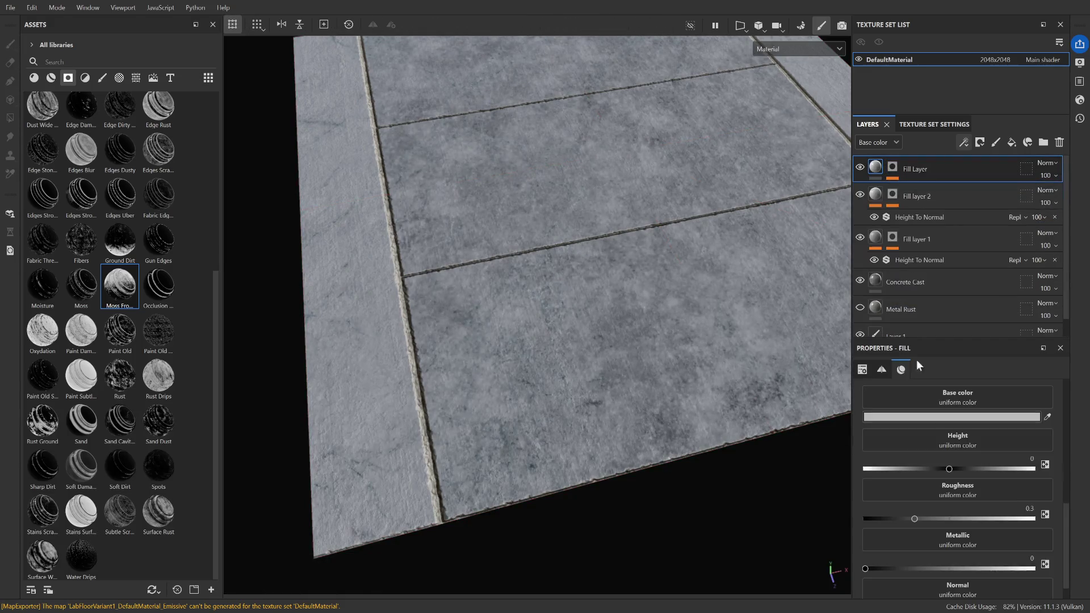
left_click(914, 418)
left_click(922, 424)
left_click(922, 418)
left_click(905, 421)
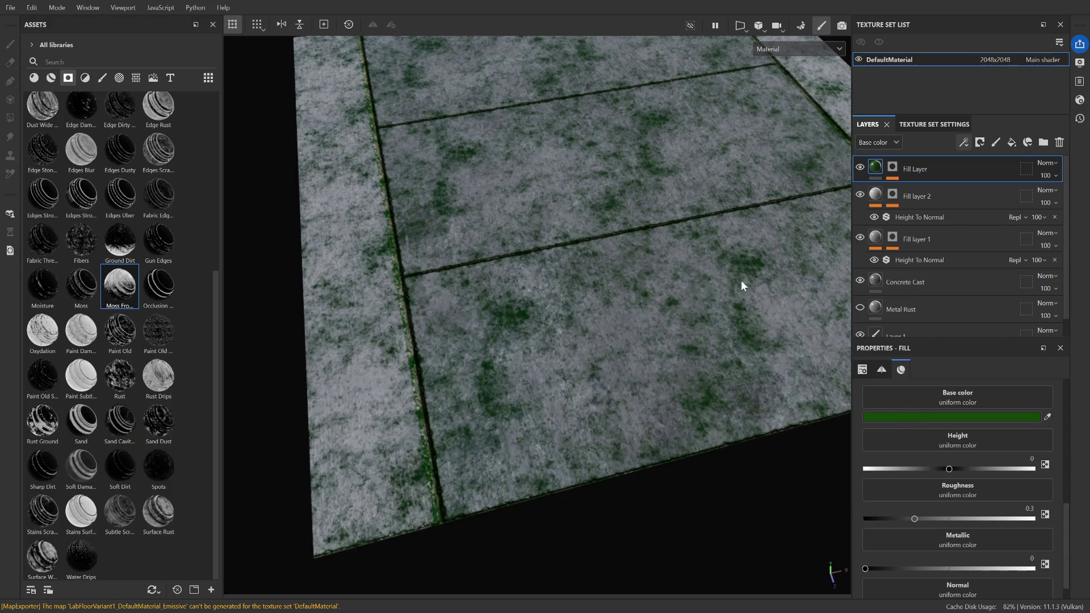
Lower the moss fill layer's Height to about -0.0495, checking a low close-up of the tiles
scroll(599, 245, "down", 3)
mouse_move(672, 238)
left_mouse_down("alt")
mouse_move(672, 278)
mouse_move(700, 243)
mouse_move(604, 191)
mouse_move(833, 464)
left_mouse_up("alt")
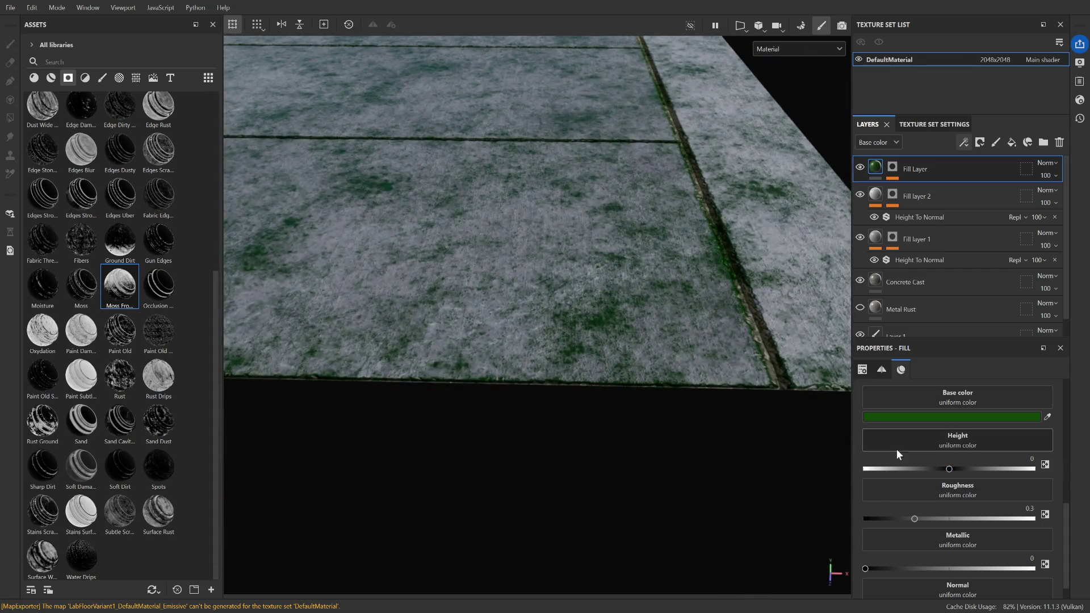
scroll(891, 449, "down", 1)
scroll(891, 449, "up", 10)
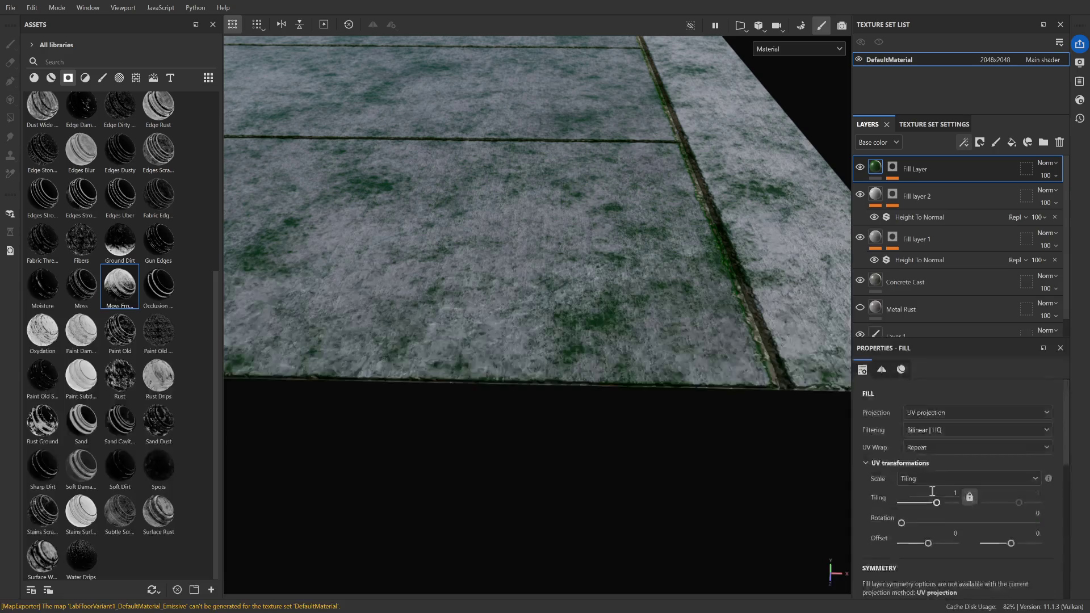
scroll(874, 457, "down", 8)
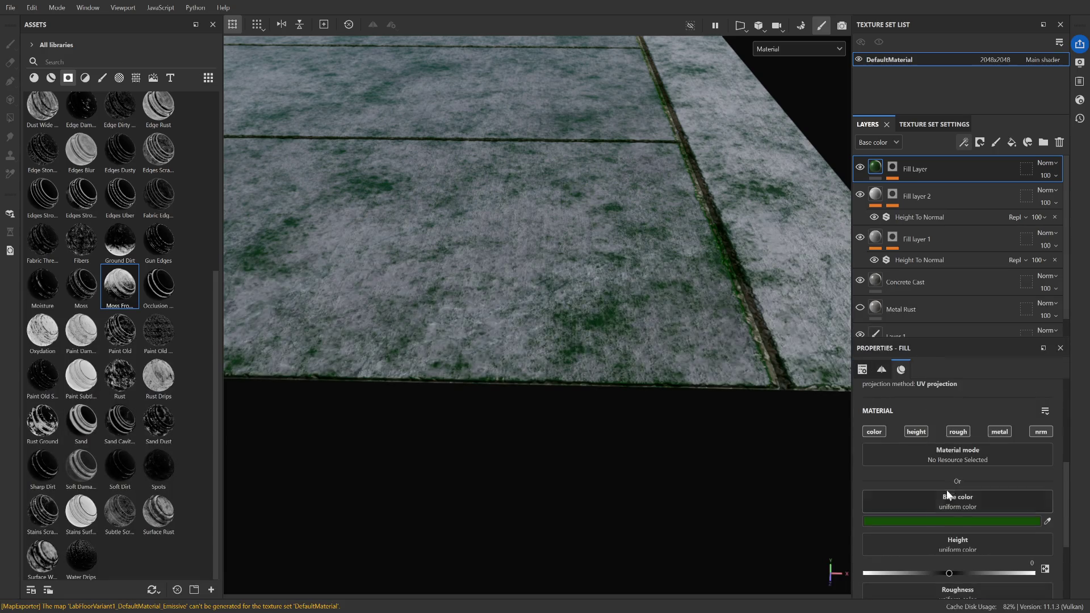
scroll(956, 519, "up", 8)
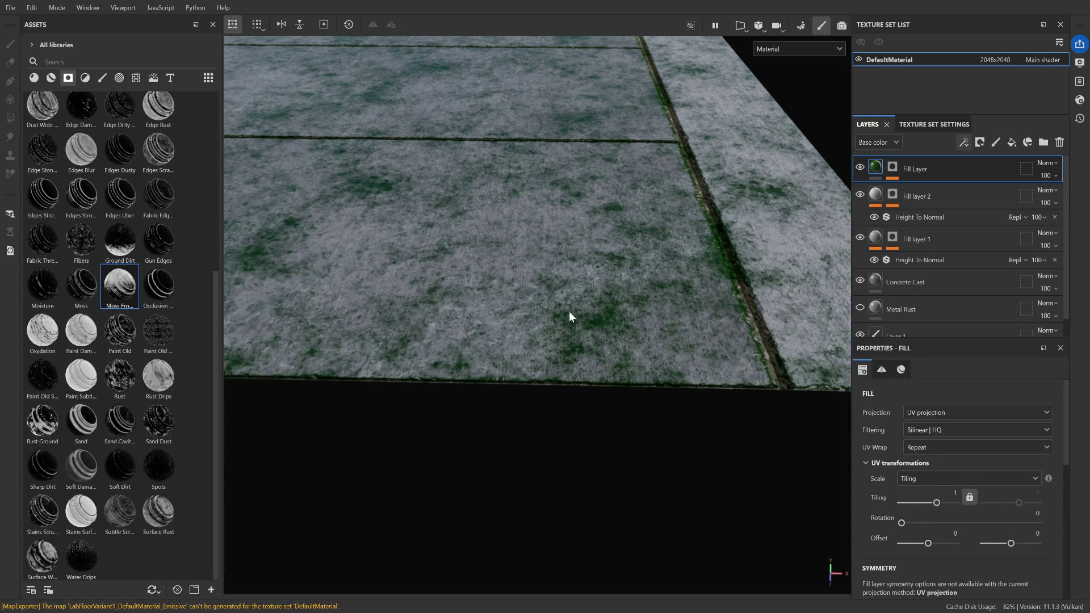
scroll(1028, 440, "down", 3)
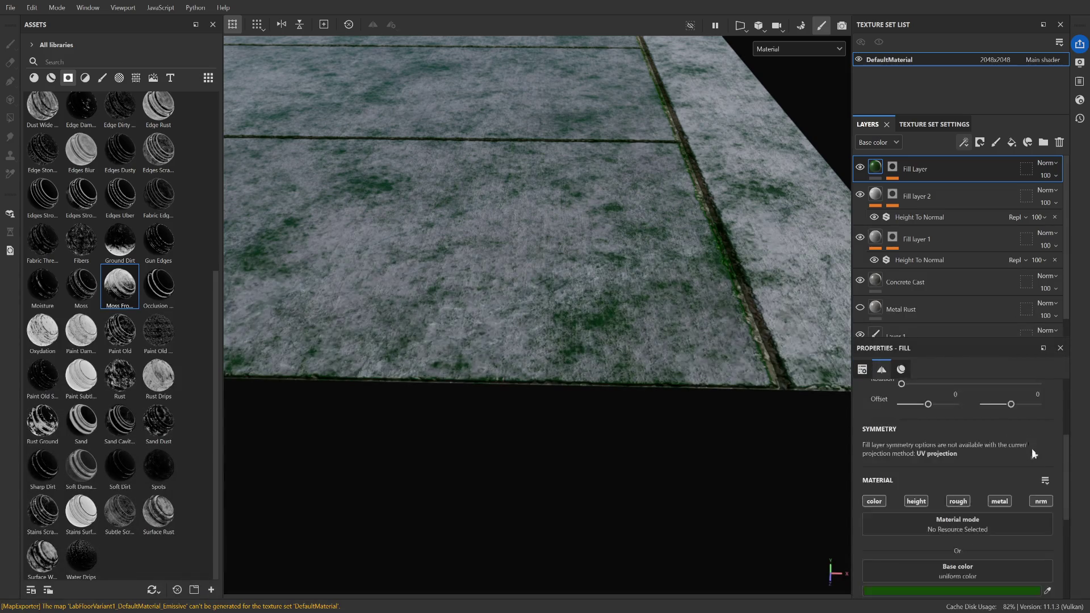
scroll(1050, 469, "down", 5)
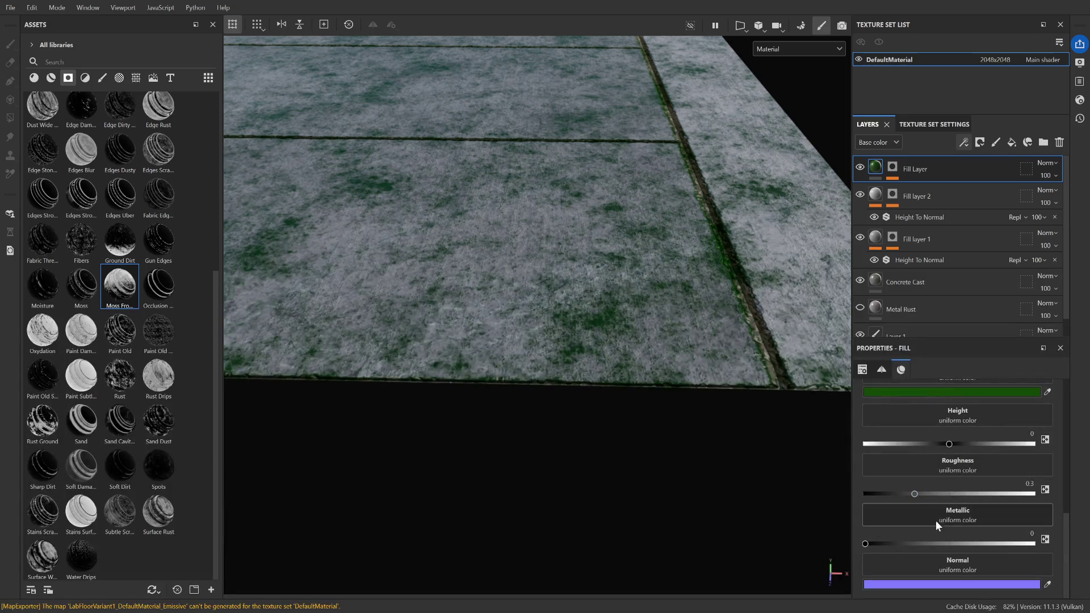
scroll(963, 548, "up", 3)
mouse_move(948, 550)
left_mouse_down()
mouse_move(973, 547)
mouse_move(945, 552)
left_mouse_up()
scroll(564, 309, "down", 5)
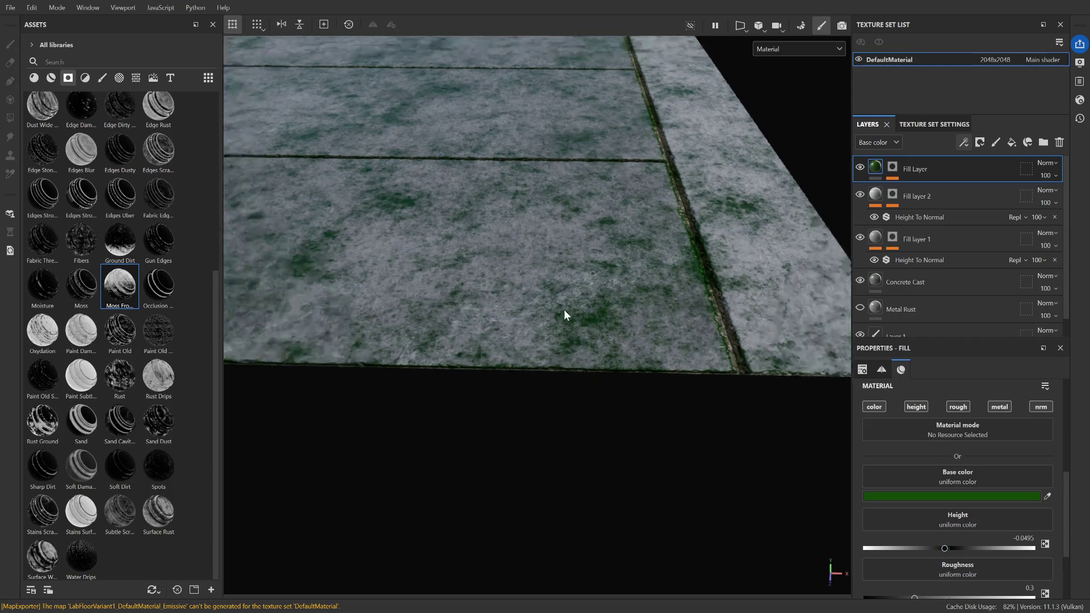
Delete the green moss fill layer so the plain marble-veined tiles show
left_click(1060, 142)
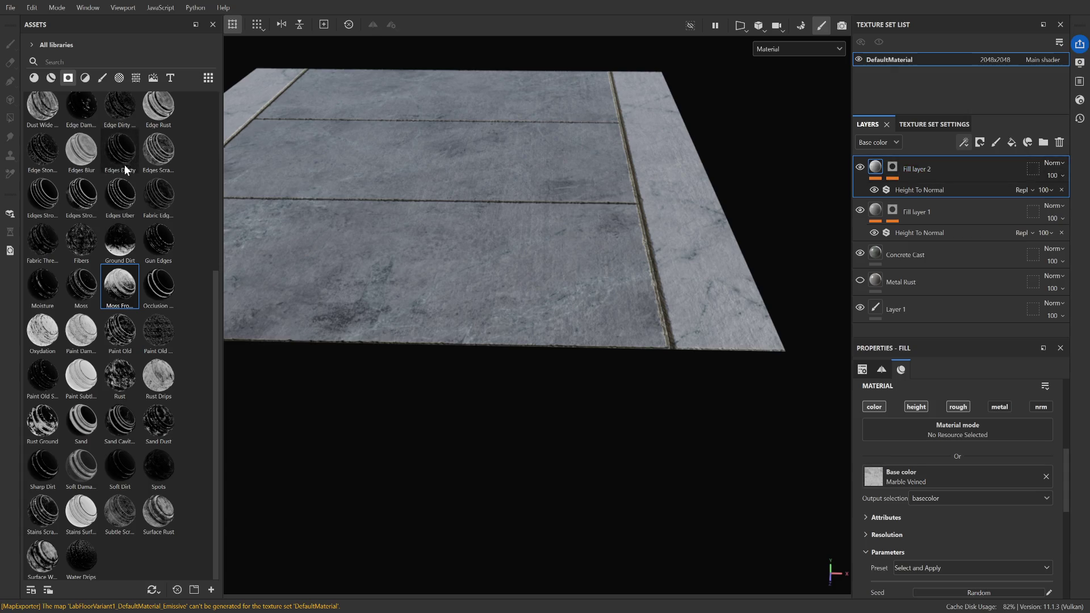
mouse_move(53, 209)
left_mouse_down()
mouse_move(907, 254)
mouse_move(909, 170)
left_mouse_up()
scroll(565, 258, "up", 3)
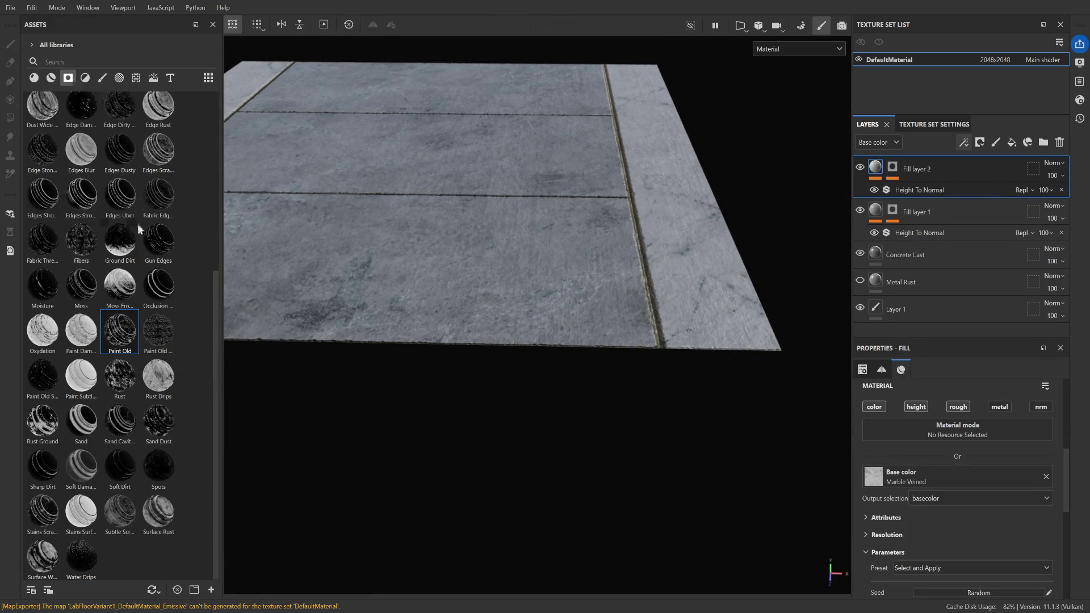
scroll(108, 121, "up", 5)
Switch the asset library to the Filters category and browse the list
left_click(88, 79)
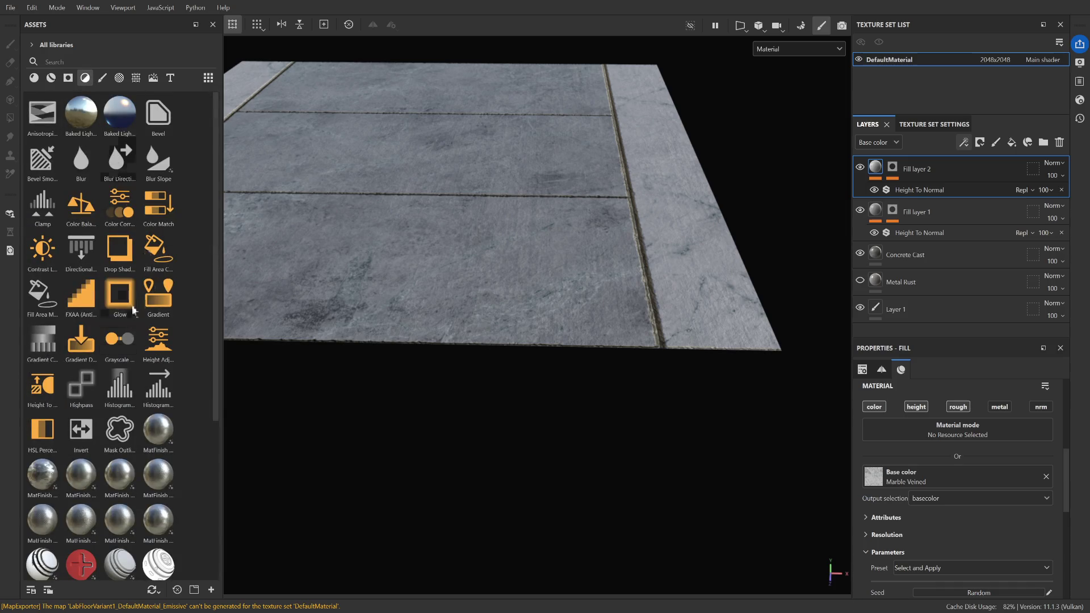
scroll(128, 409, "down", 5)
scroll(148, 430, "up", 5)
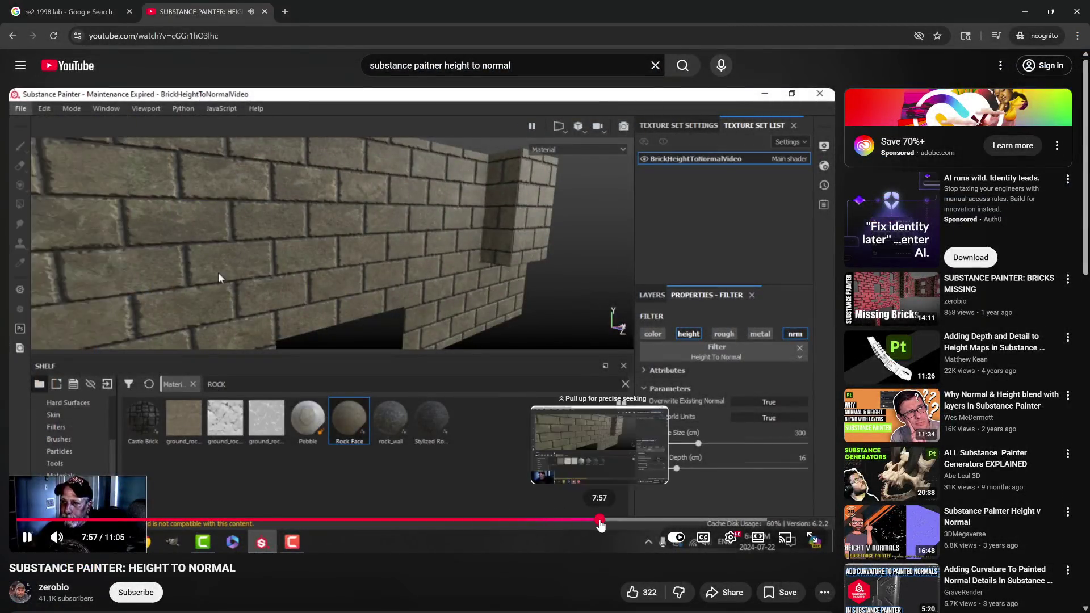
Jump the tutorial ahead to 8:30, pause at 8:58 and copy the page address
left_click_drag(601, 523, 640, 523)
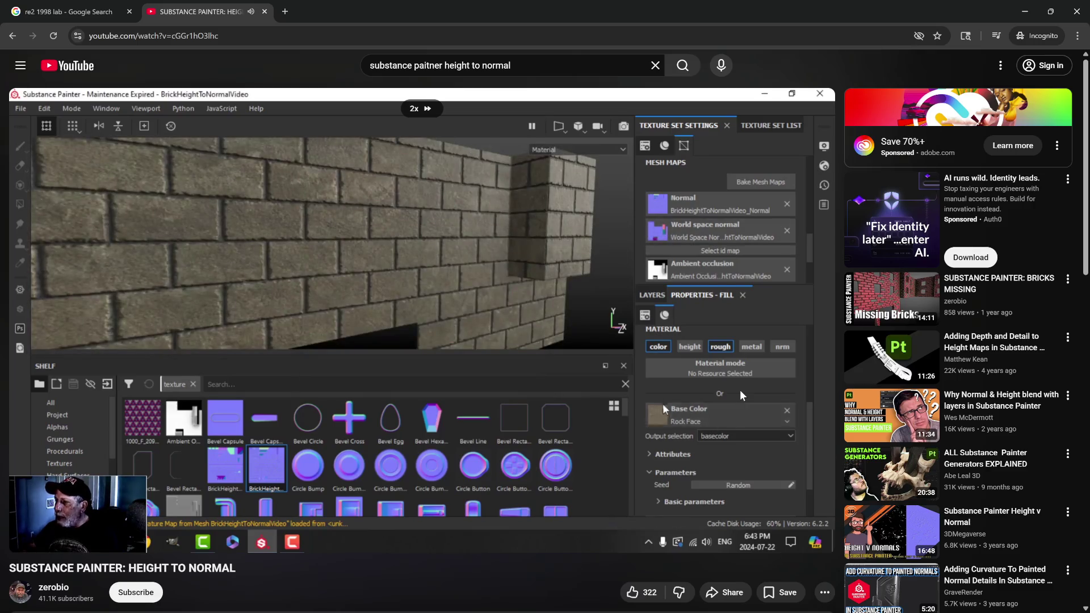
left_click(687, 366)
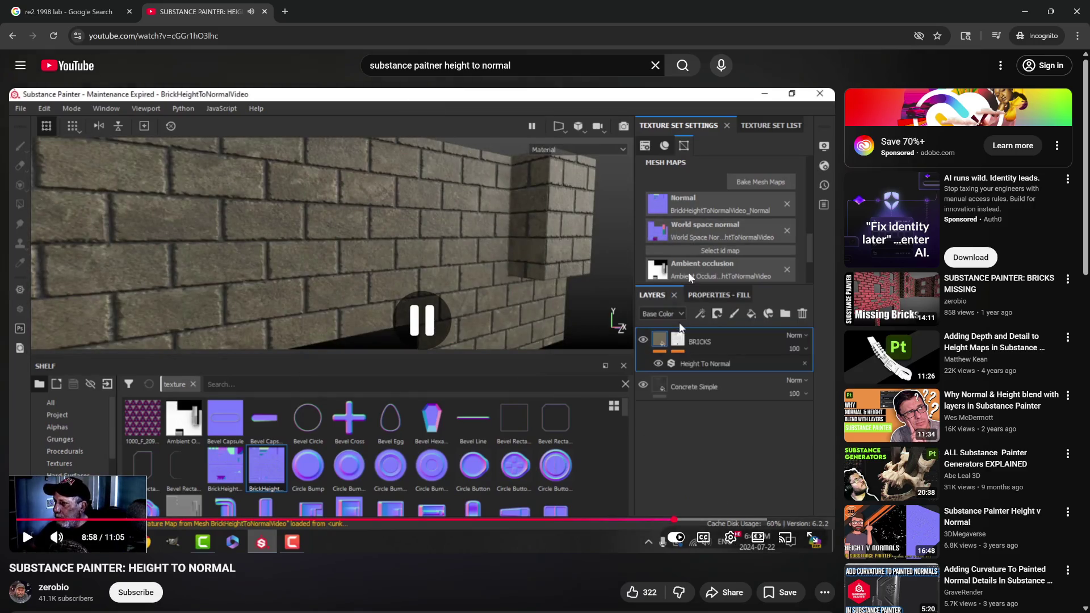
left_click(274, 35)
key("ctrl+a")
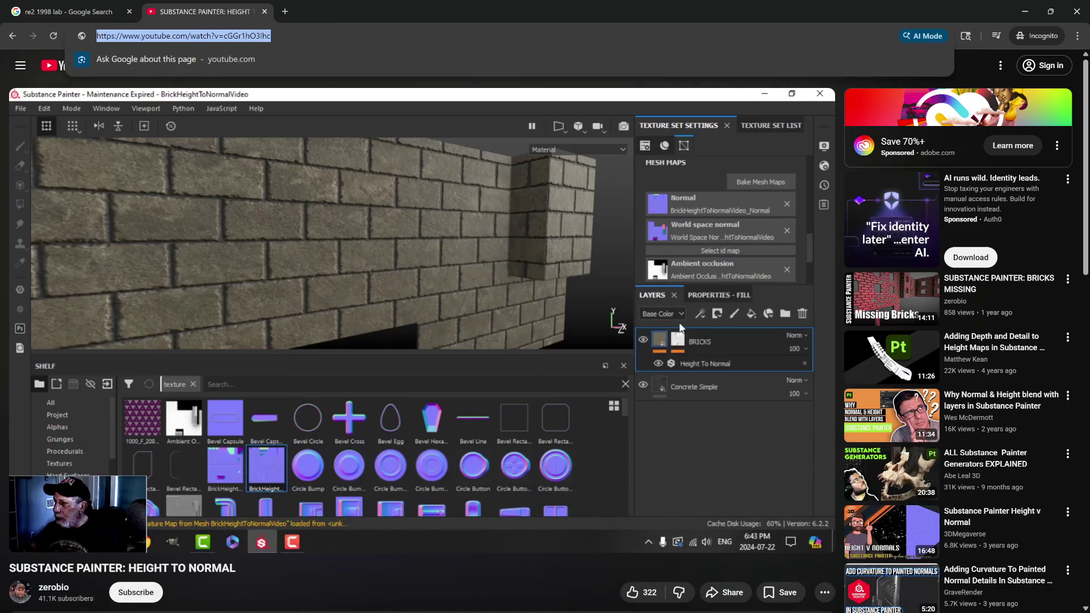
key("alt+Tab")
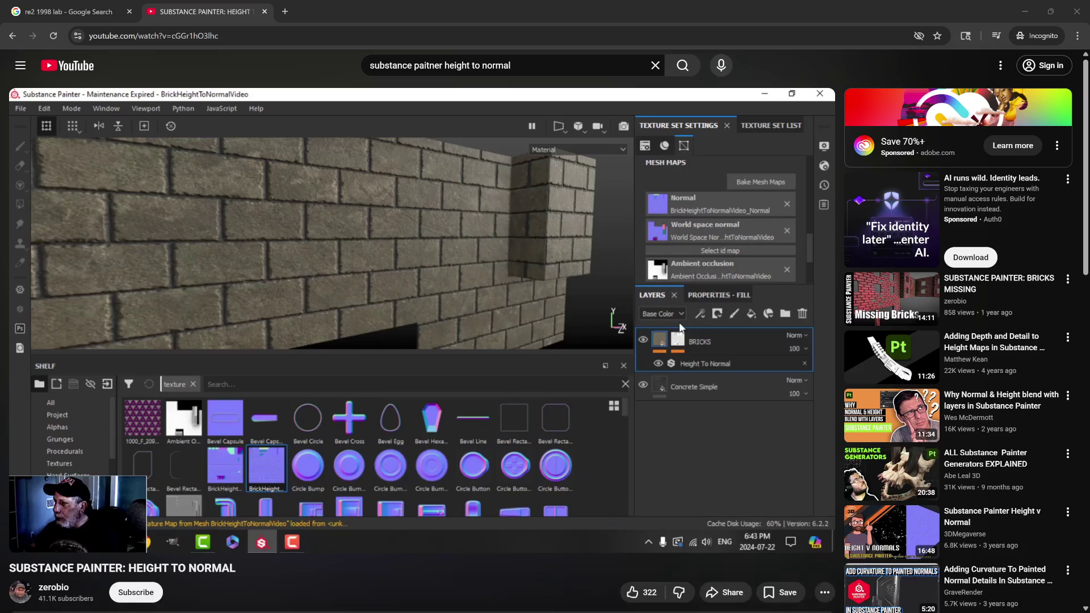
Play on briefly and pause the tutorial at 9:01
key("space")
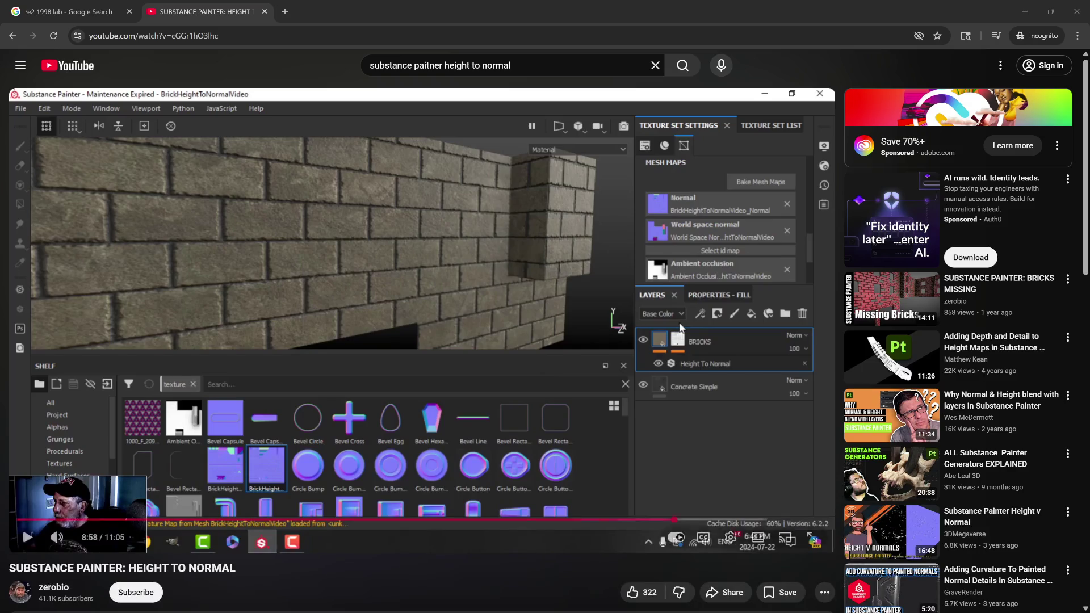
left_click(413, 350)
left_click(386, 321)
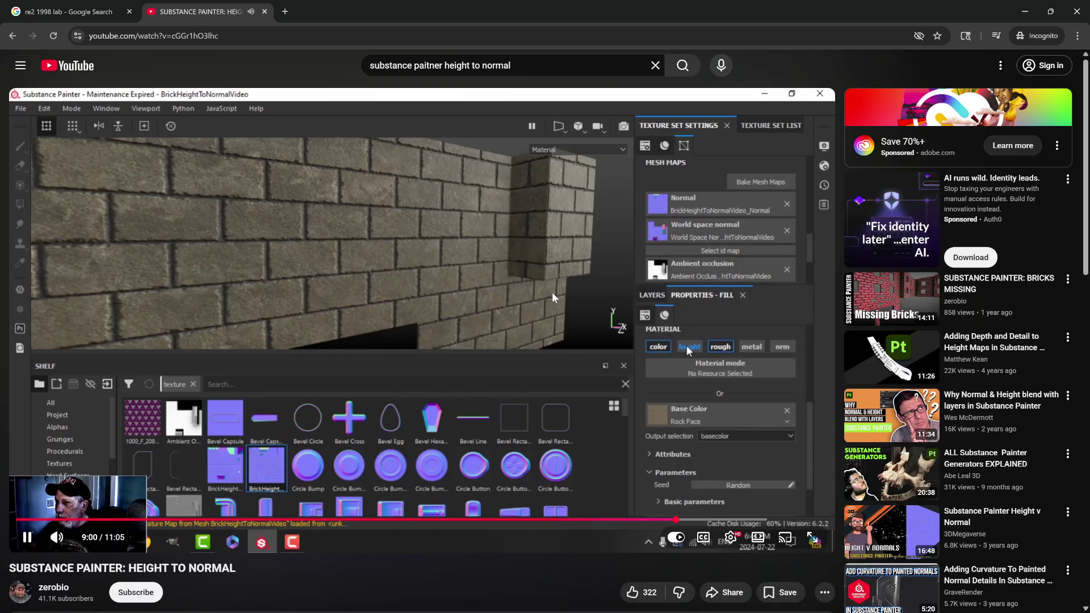
left_click(517, 280)
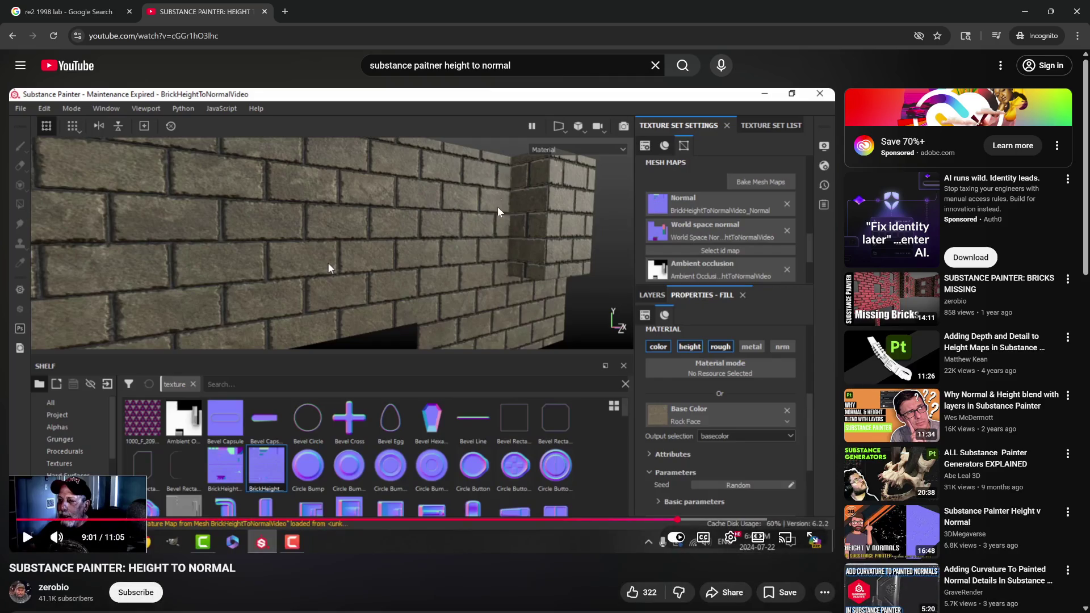
Play the tutorial at double speed, then pause it
left_click(580, 310)
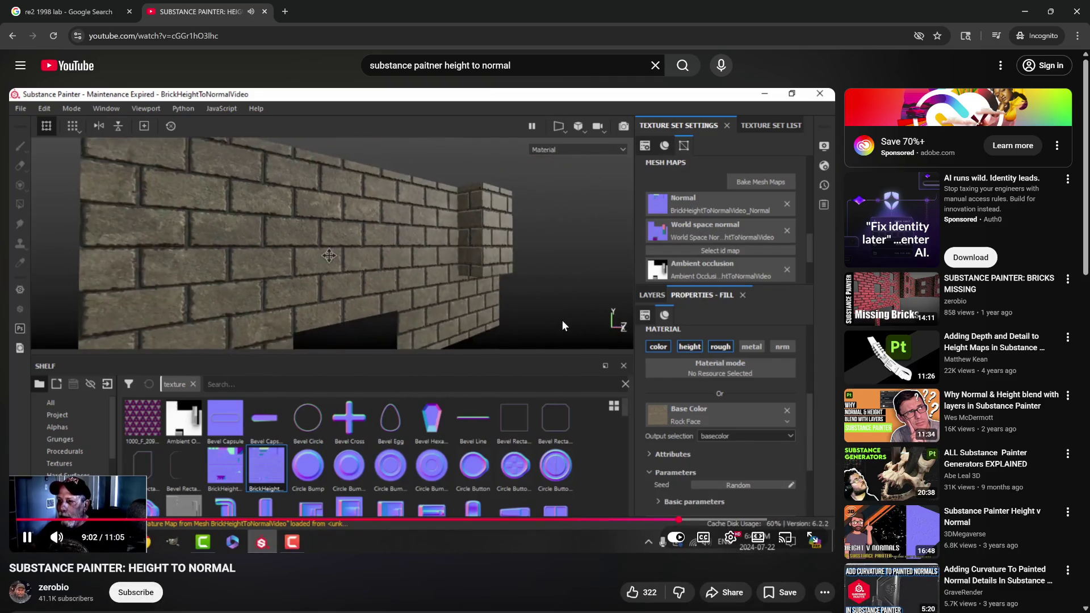
left_click_drag(637, 398, 638, 397)
left_click_drag(696, 308, 702, 312)
left_click(521, 301)
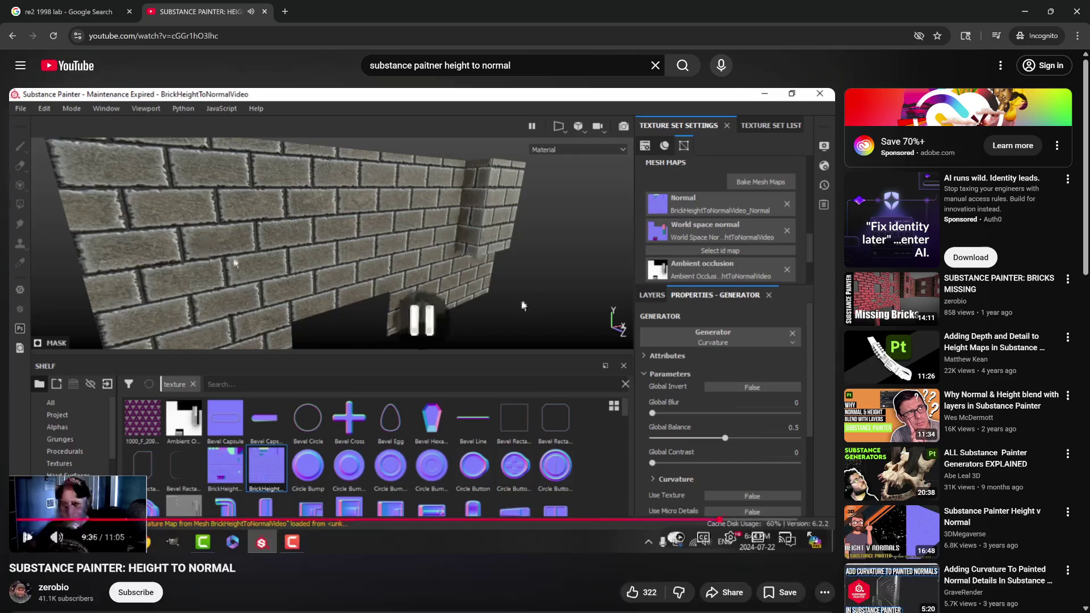
Rewind to 9:13, watch until the generator list appears, then minimize the browser
key("Left")
key("Left")
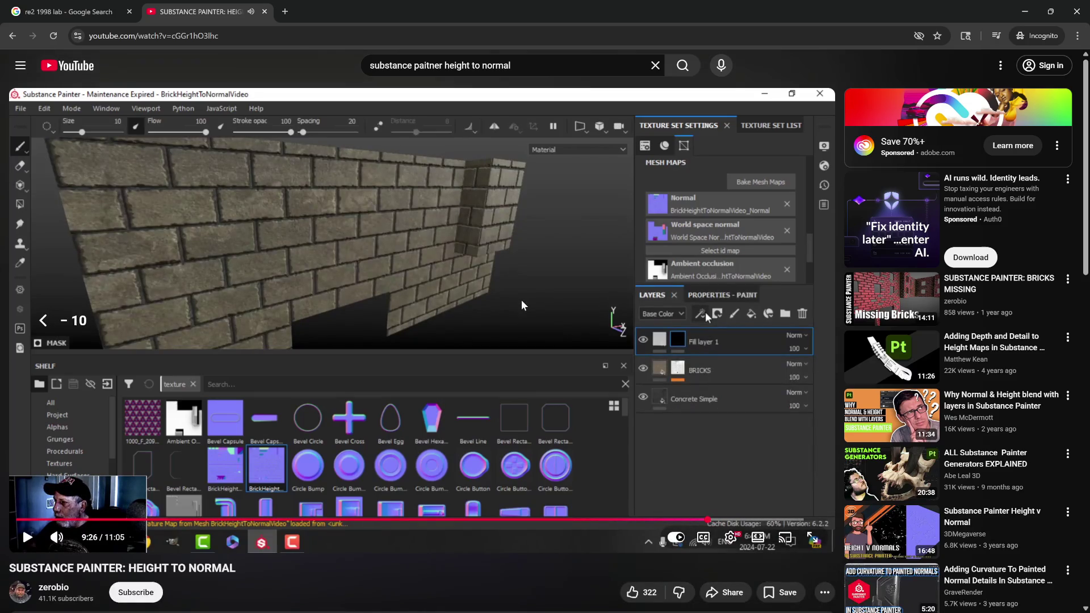
left_click(524, 292)
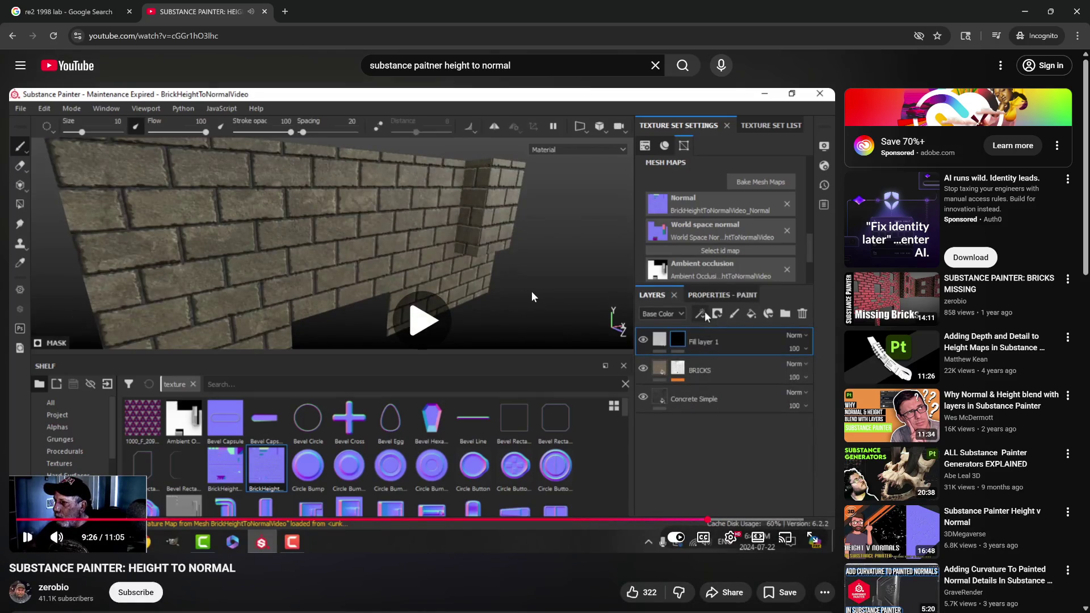
left_click(645, 326)
key("Left")
key("Left")
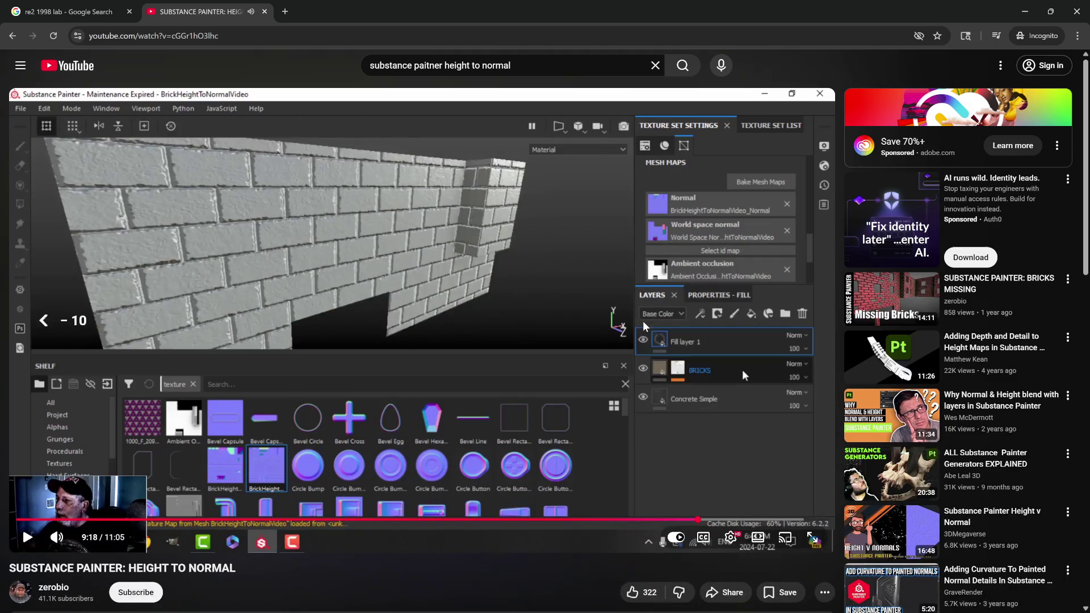
key("Left")
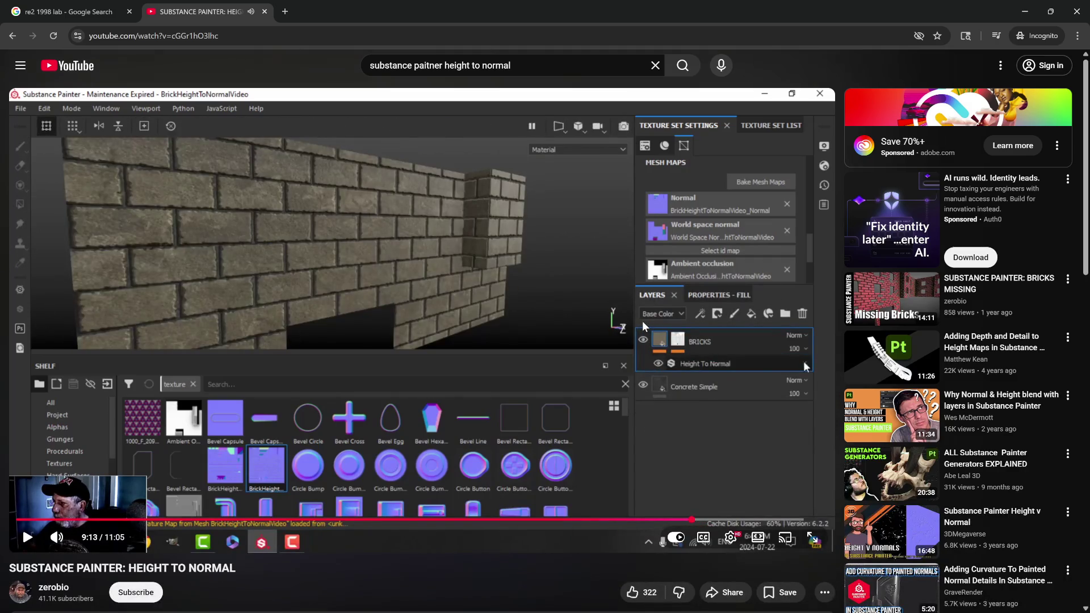
left_click(639, 325)
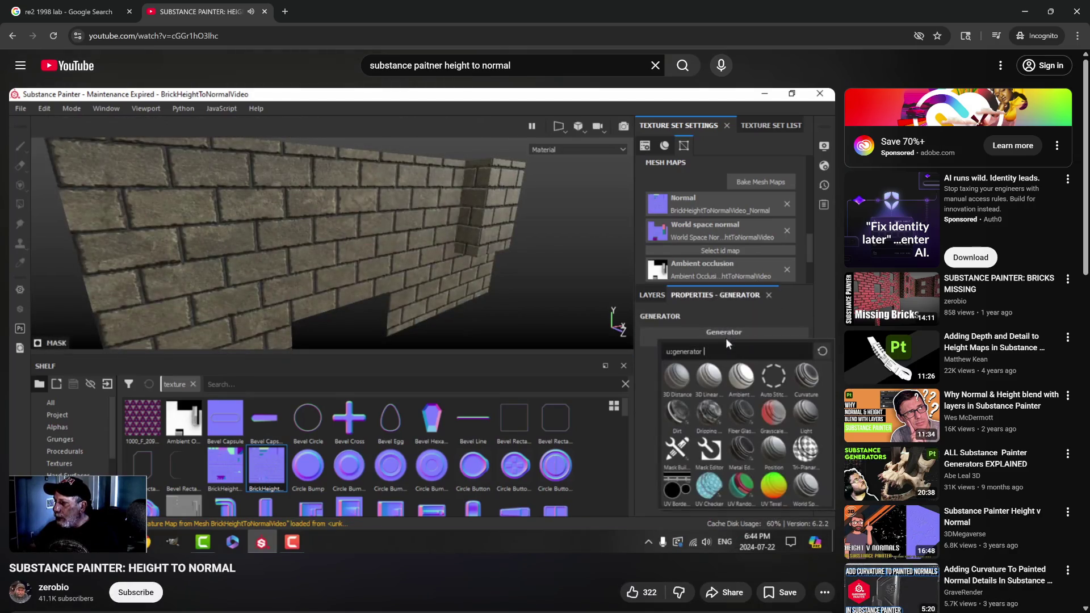
left_click(756, 279)
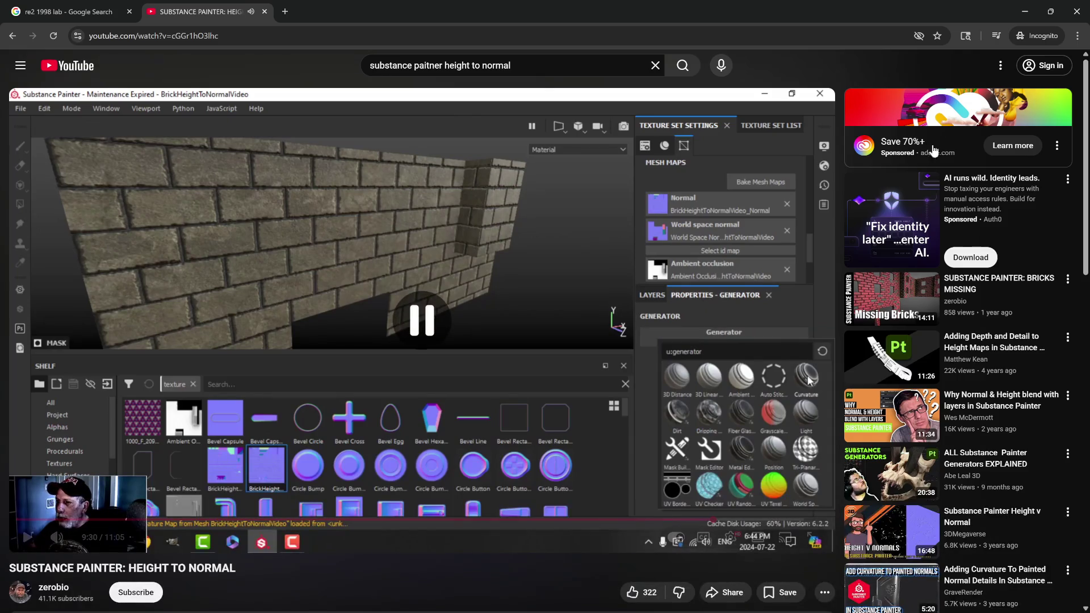
left_click(1036, 15)
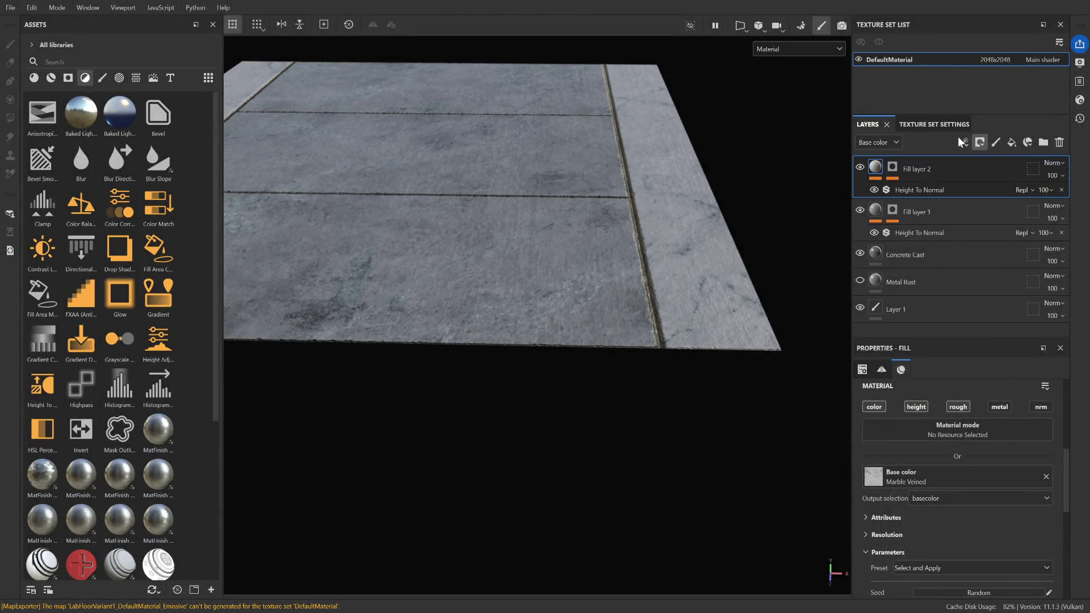
Add Fill layer 3 at the top with a black mask (Ctrl+Shift+B) and an empty generator
left_click(1012, 142)
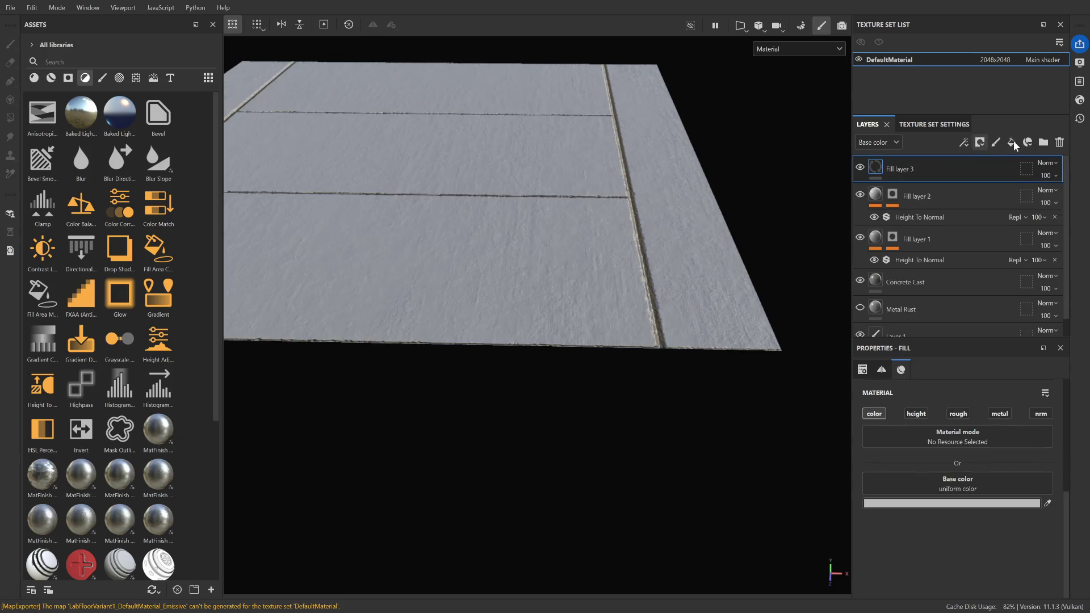
left_click(873, 414)
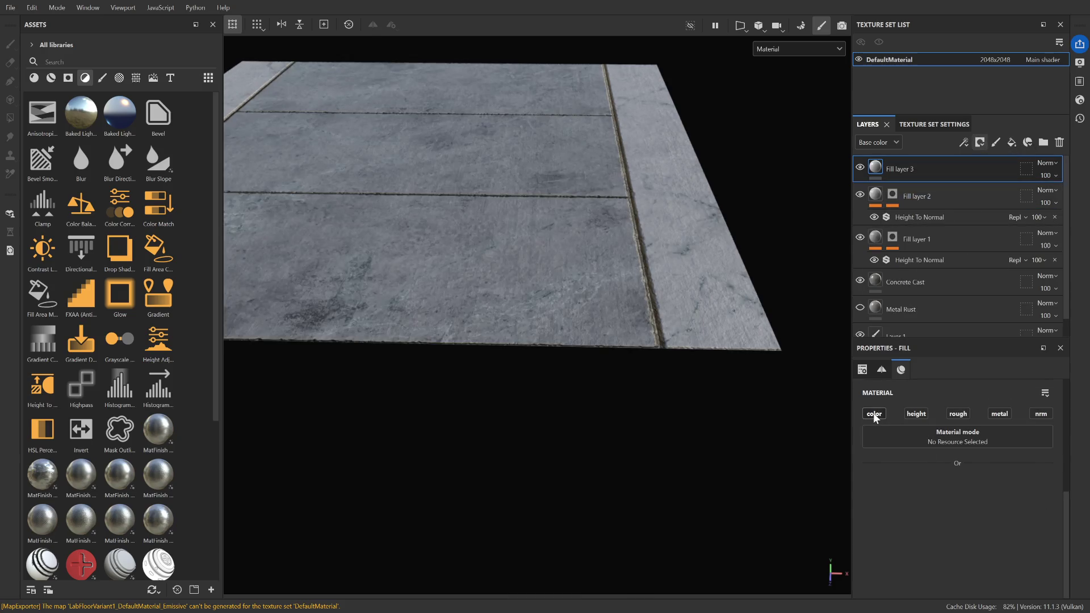
left_click(874, 414)
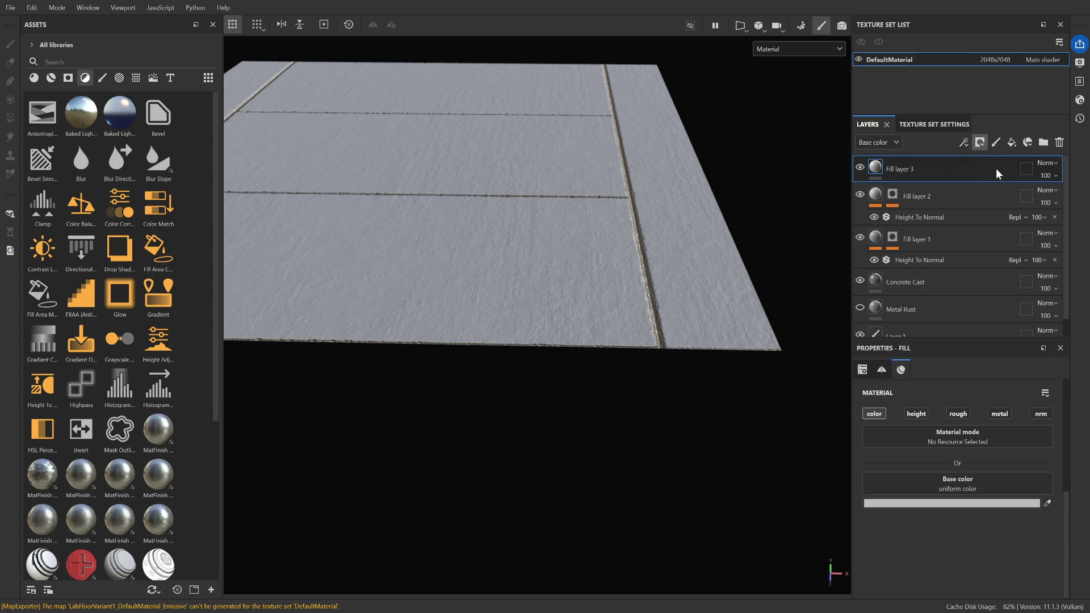
key("ctrl+shift+b")
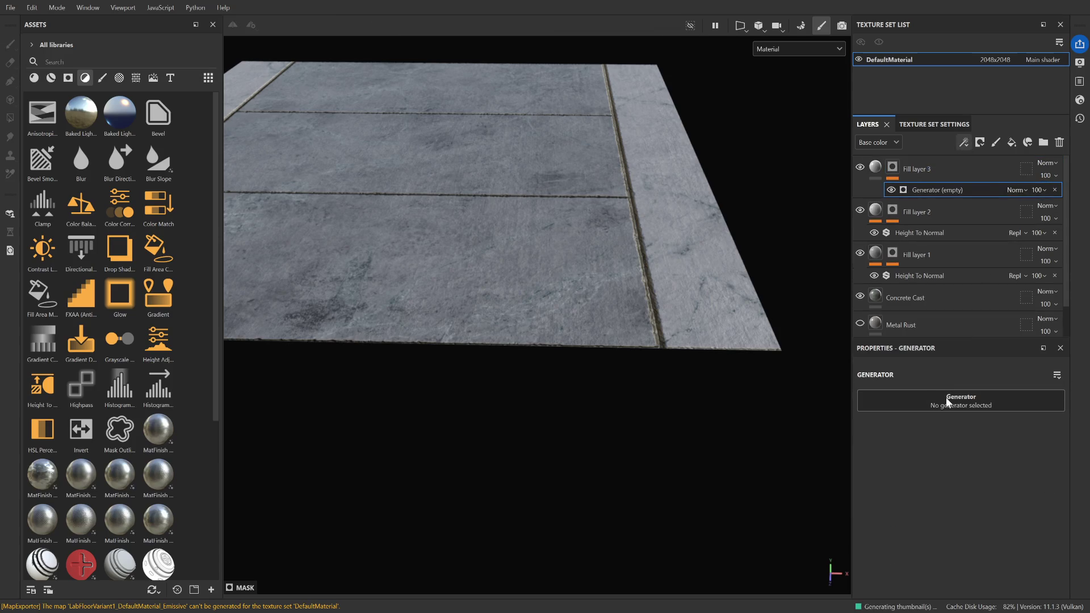
left_click(946, 398)
Set Fill layer 3's mask generator to Curvature, at Global Balance 0.5, Blur 0, no invert
left_click(942, 441)
scroll(708, 241, "up", 5)
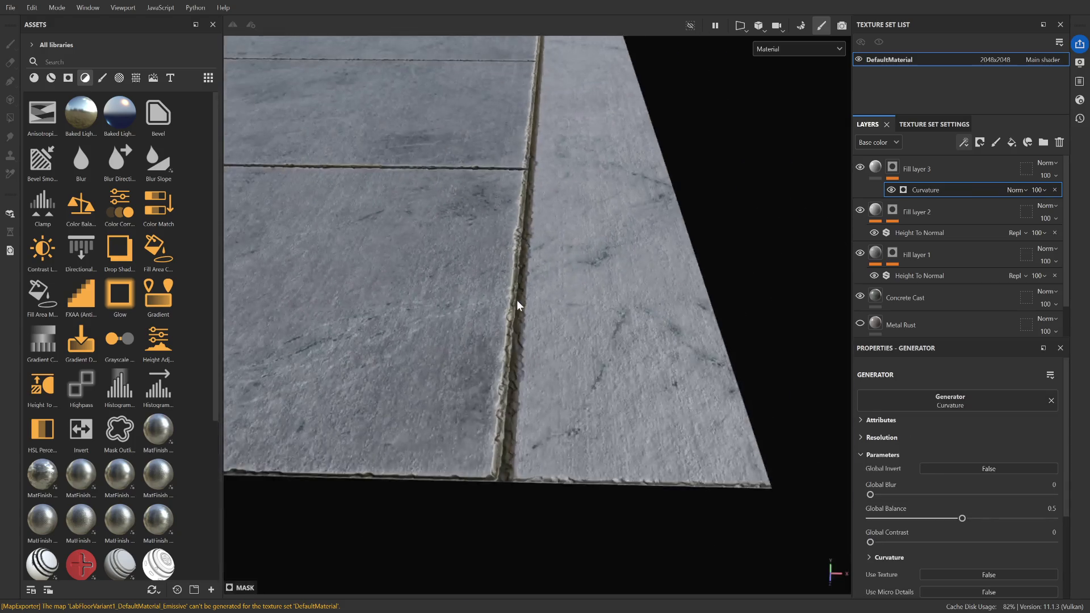
scroll(517, 300, "down", 3)
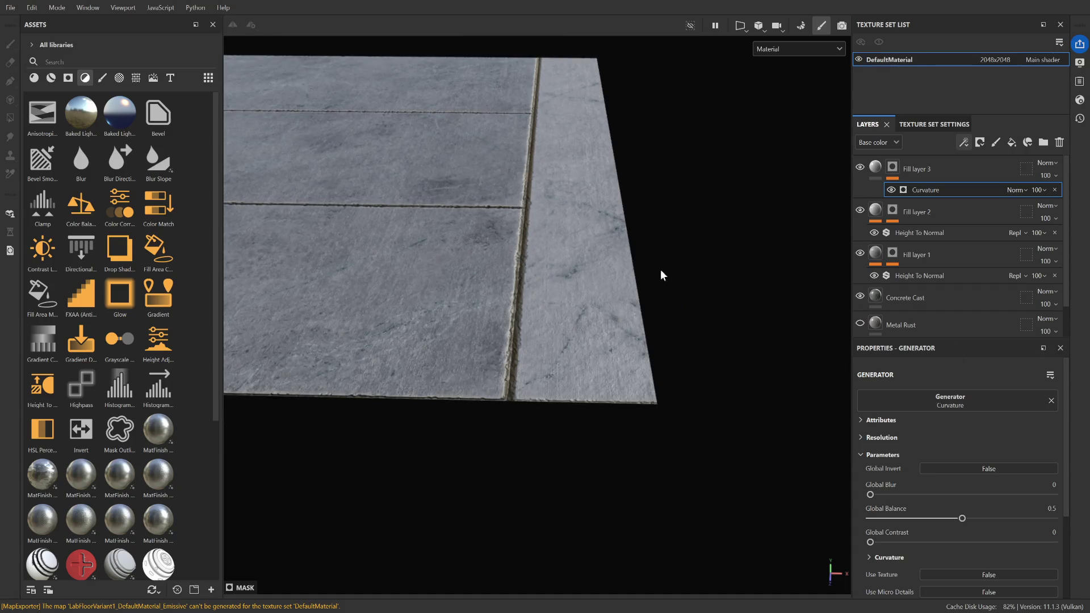
scroll(396, 291, "up", 3)
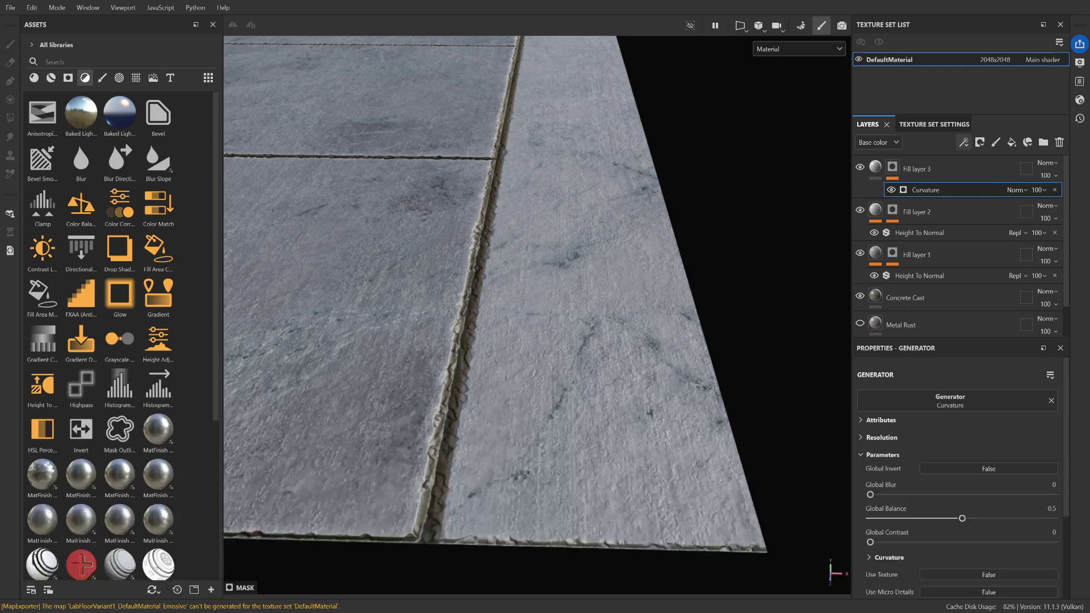
Watch the height-to-normal tutorial at double speed, pause it, and return to Substance Painter
key("alt+Tab")
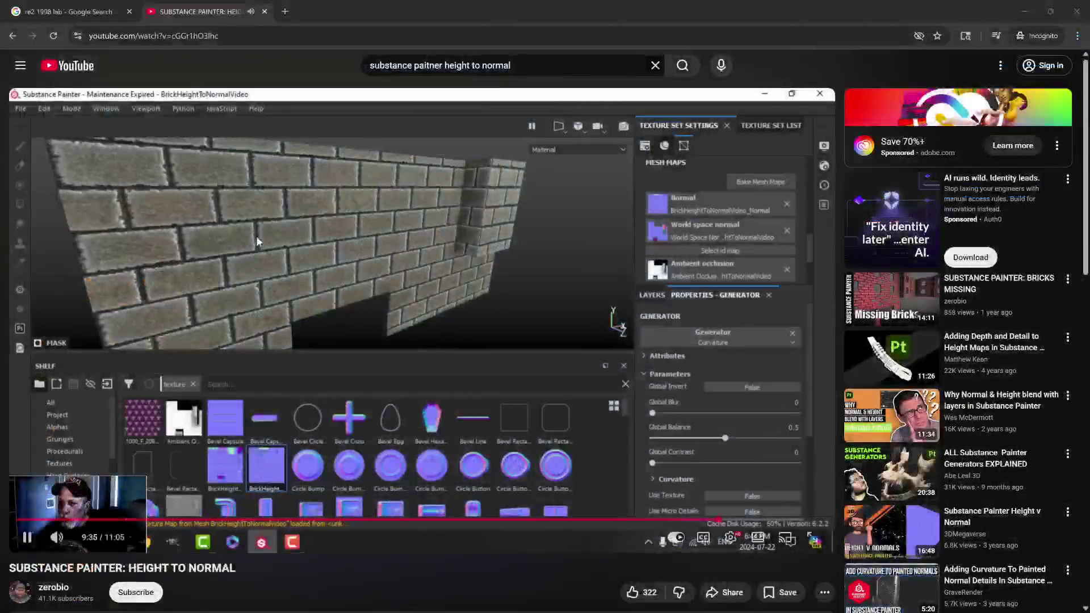
left_click_drag(708, 332, 708, 333)
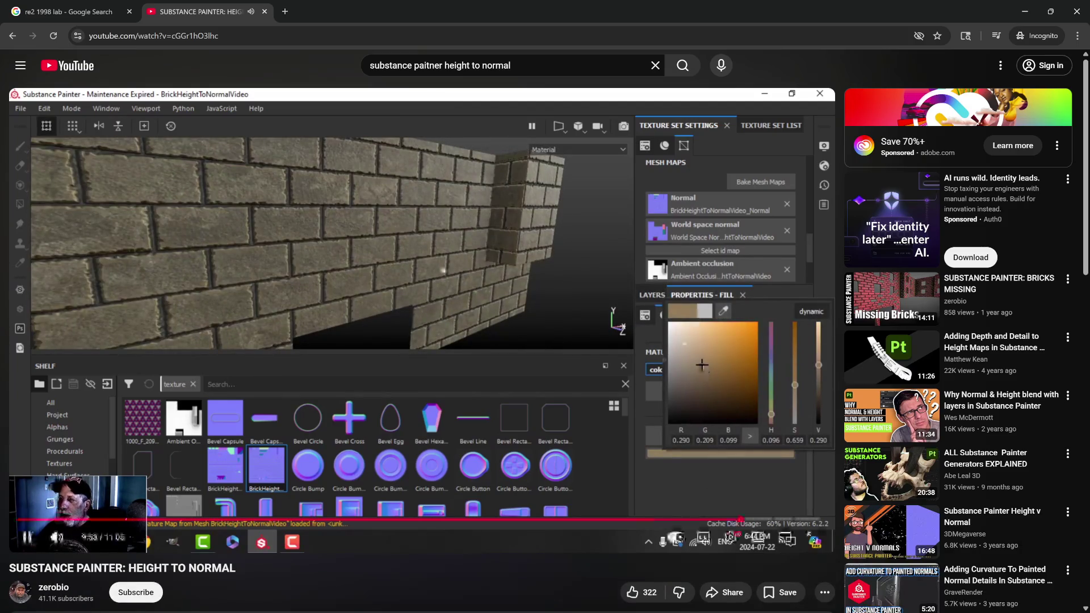
key("space")
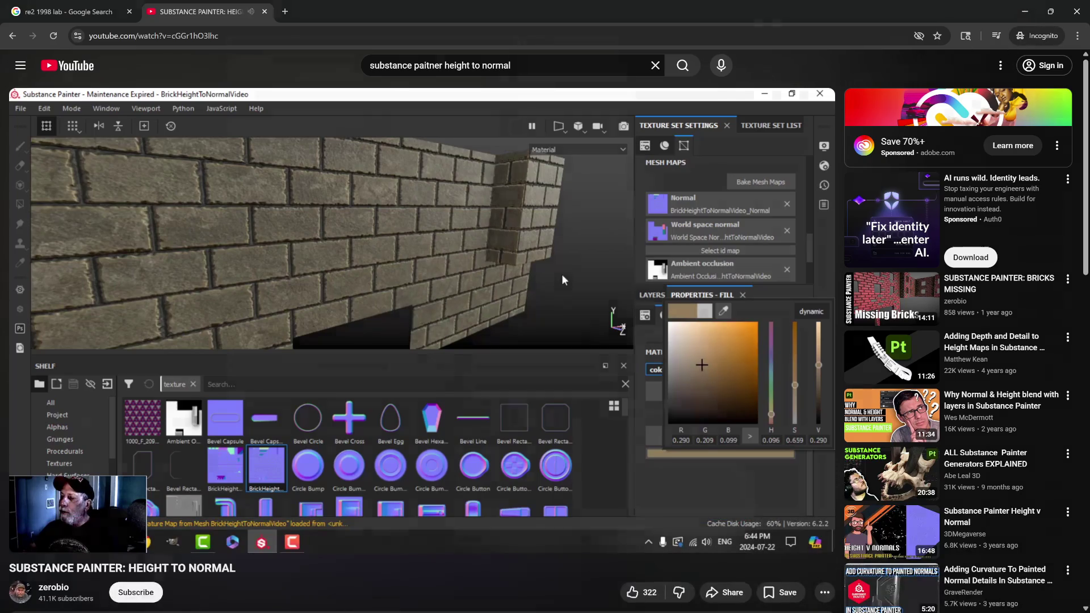
key("alt+Tab")
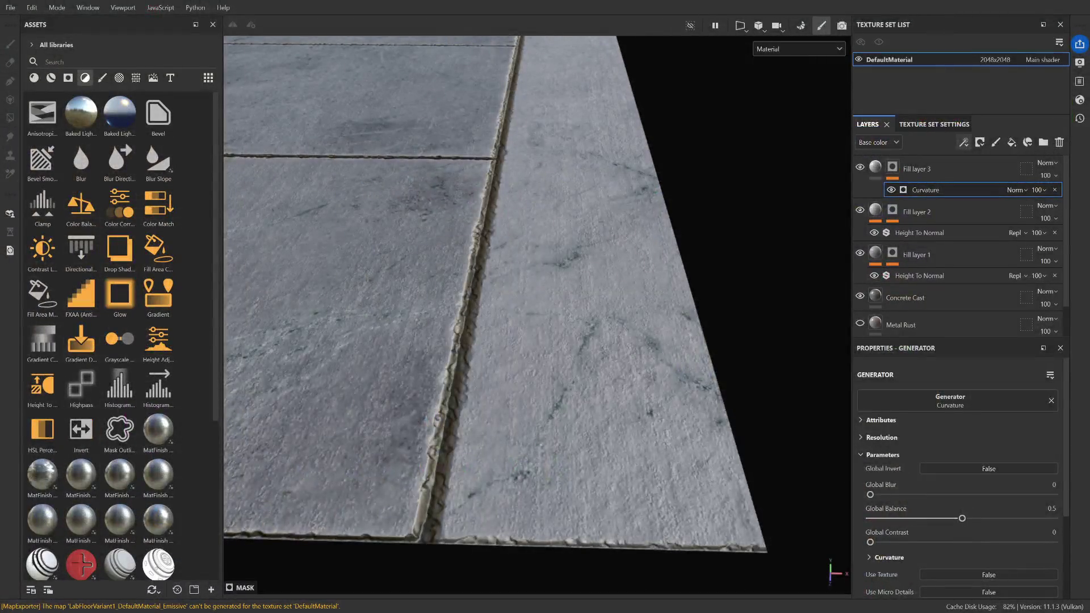
Set Fill layer 3's Curvature generator to Global Blur 1.54 and Global Balance 0.26
scroll(960, 483, "down", 3)
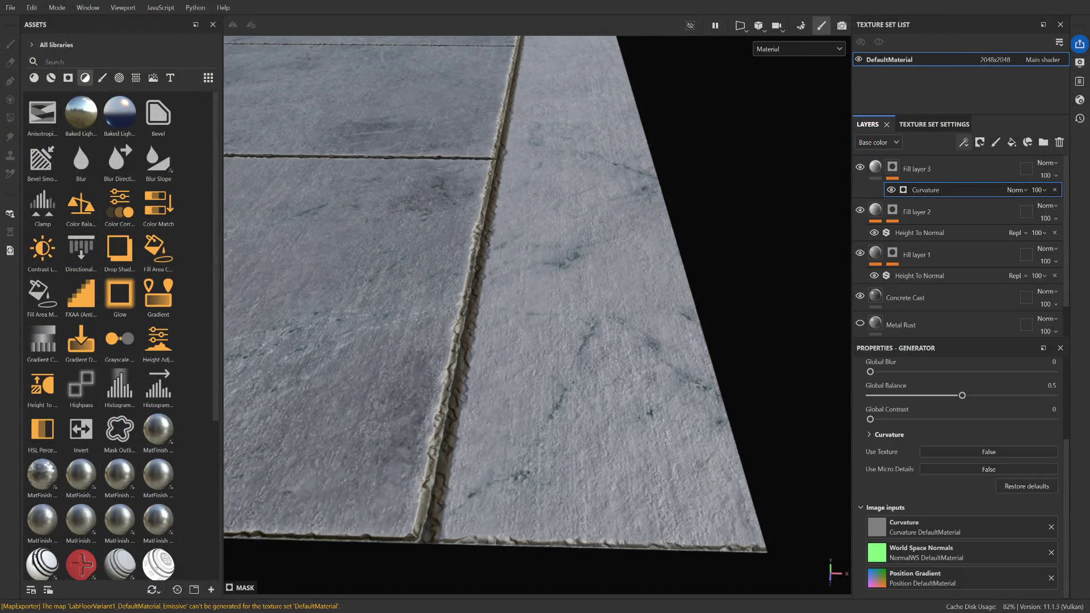
scroll(960, 482, "up", 3)
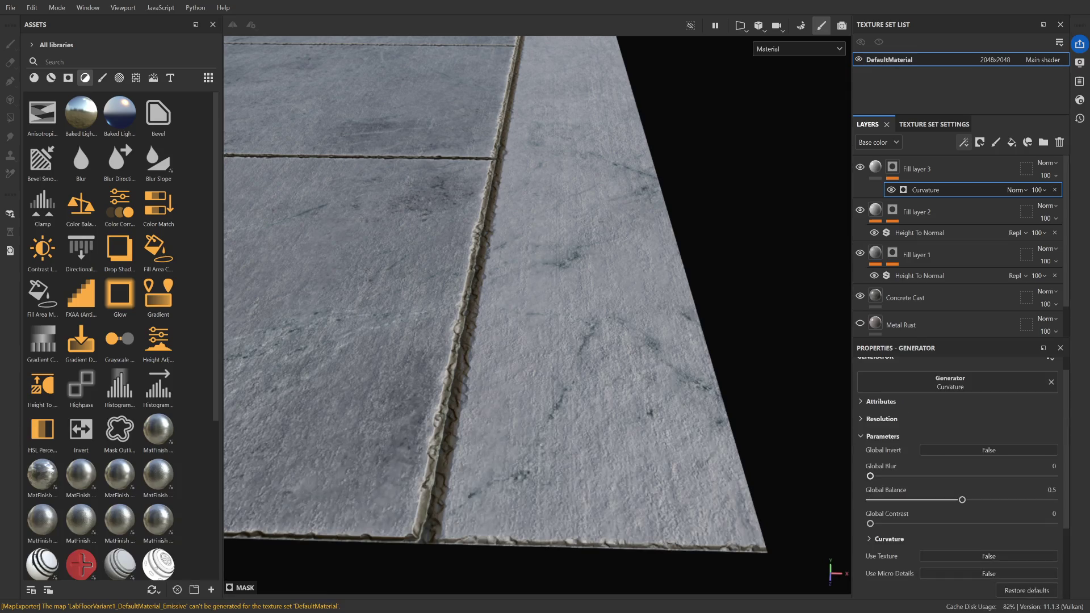
left_click_drag(870, 475, 889, 475)
scroll(920, 498, "up", 1)
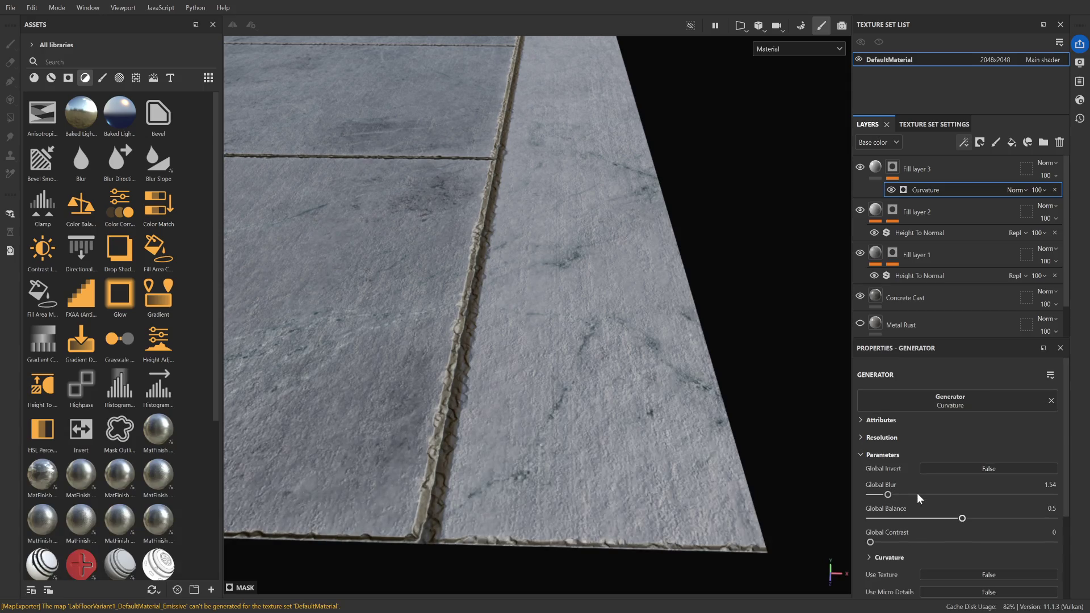
scroll(868, 472, "down", 5)
scroll(888, 474, "up", 4)
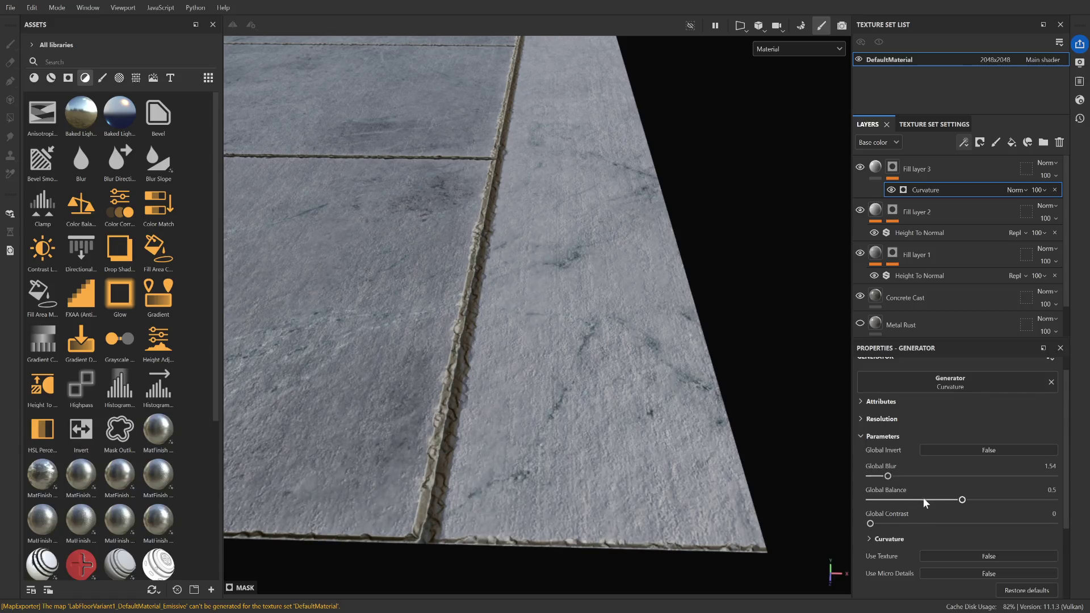
scroll(929, 506, "up", 1)
scroll(872, 484, "down", 6)
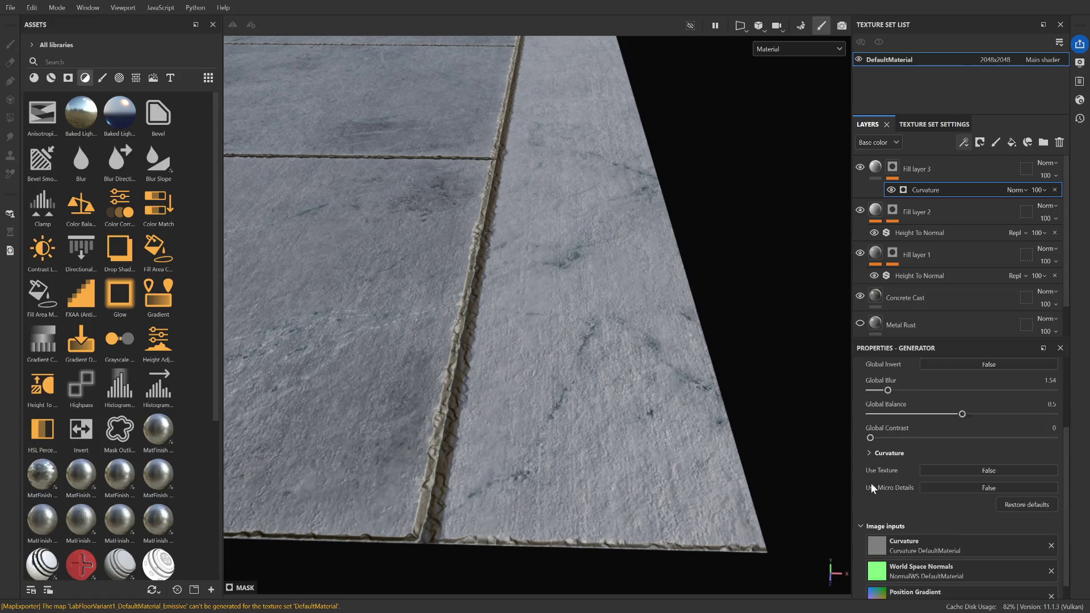
scroll(926, 489, "up", 3)
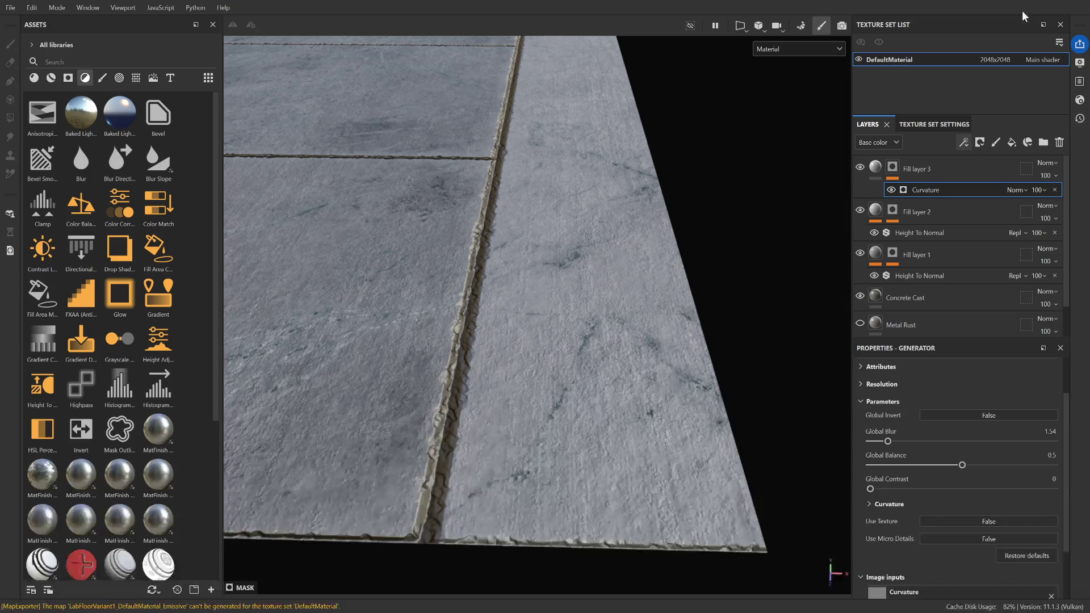
left_click_drag(962, 465, 919, 465)
Select Fill layer 3 and inspect its dark tint along the tile seams and edges
left_click(880, 169)
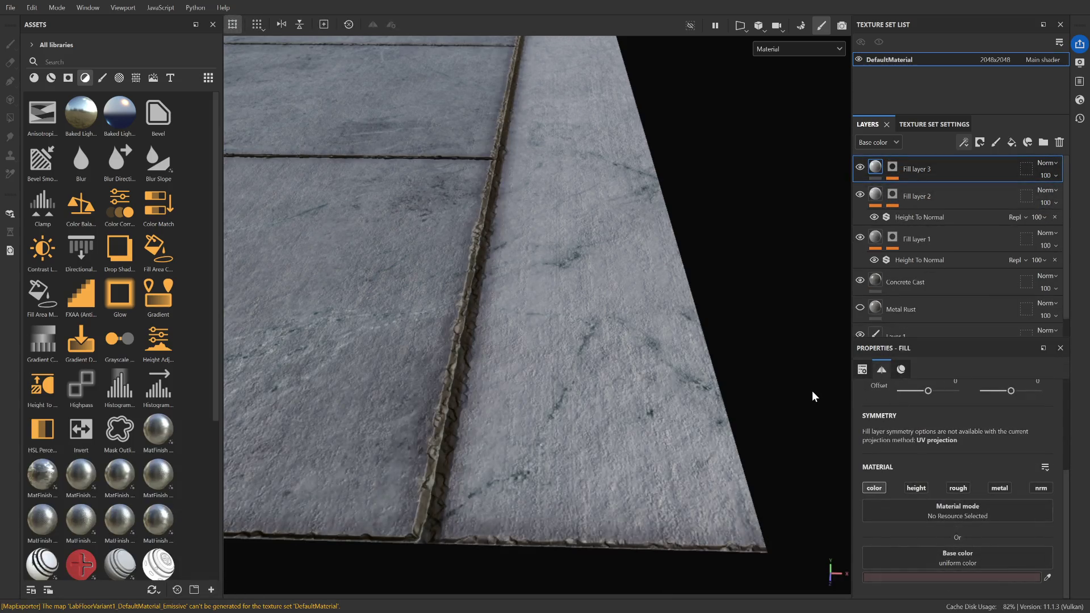
scroll(520, 340, "down", 5)
mouse_move(477, 295)
left_mouse_down("alt")
mouse_move(465, 295)
mouse_move(567, 274)
left_mouse_up("alt")
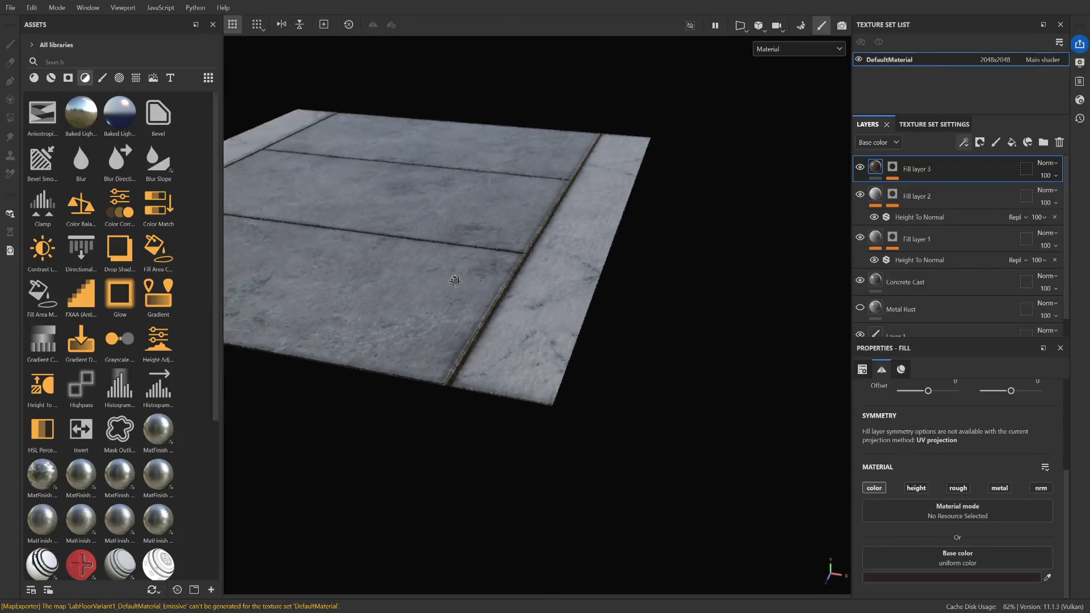
scroll(567, 273, "up", 3)
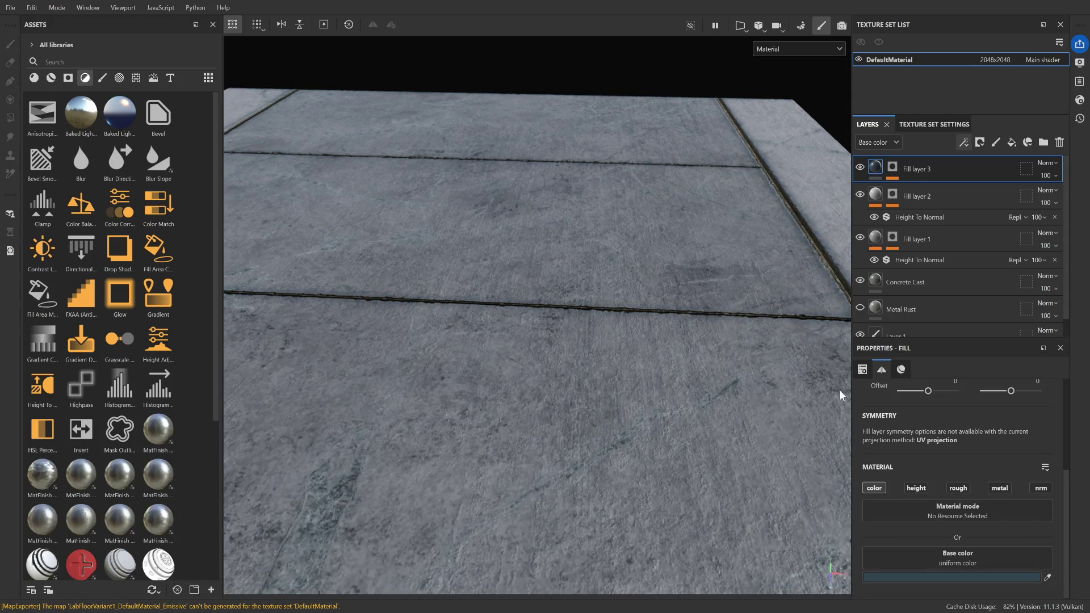
scroll(587, 312, "down", 5)
scroll(587, 311, "up", 10)
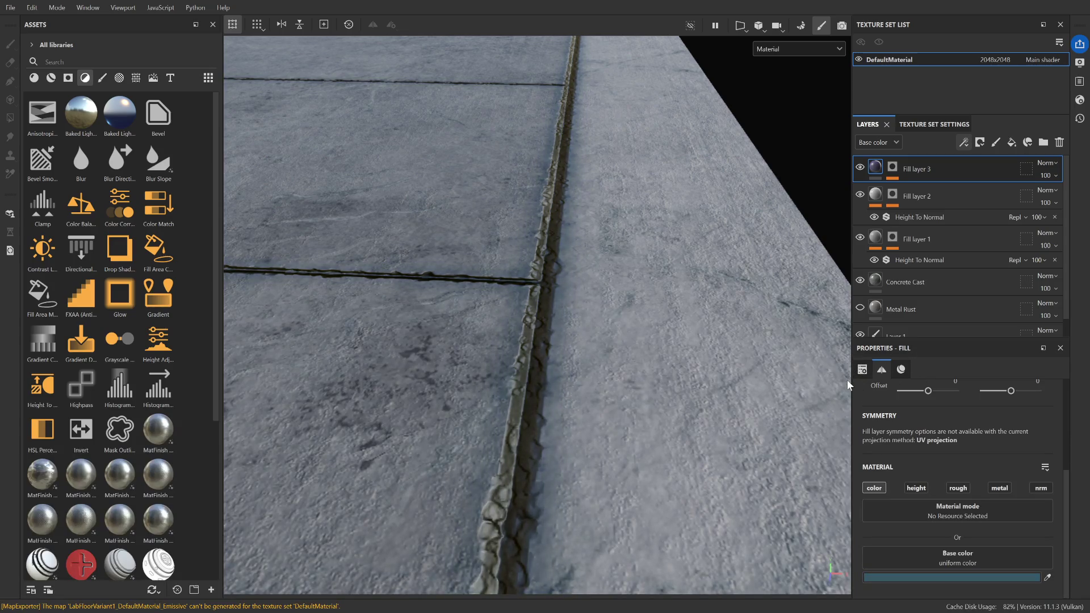
scroll(587, 326, "down", 5)
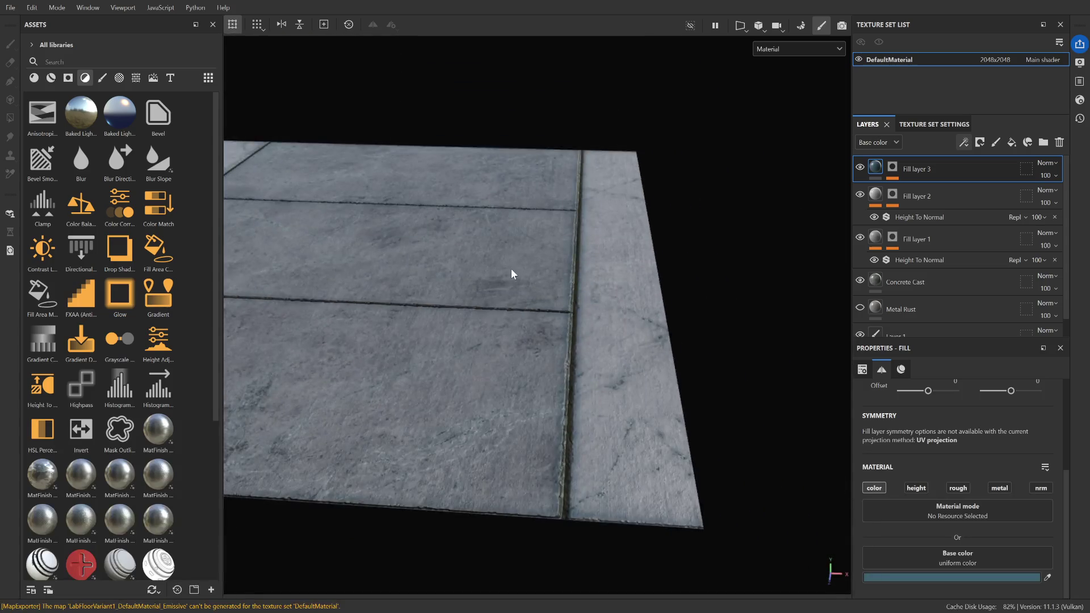
scroll(372, 257, "down", 2)
scroll(488, 297, "up", 2)
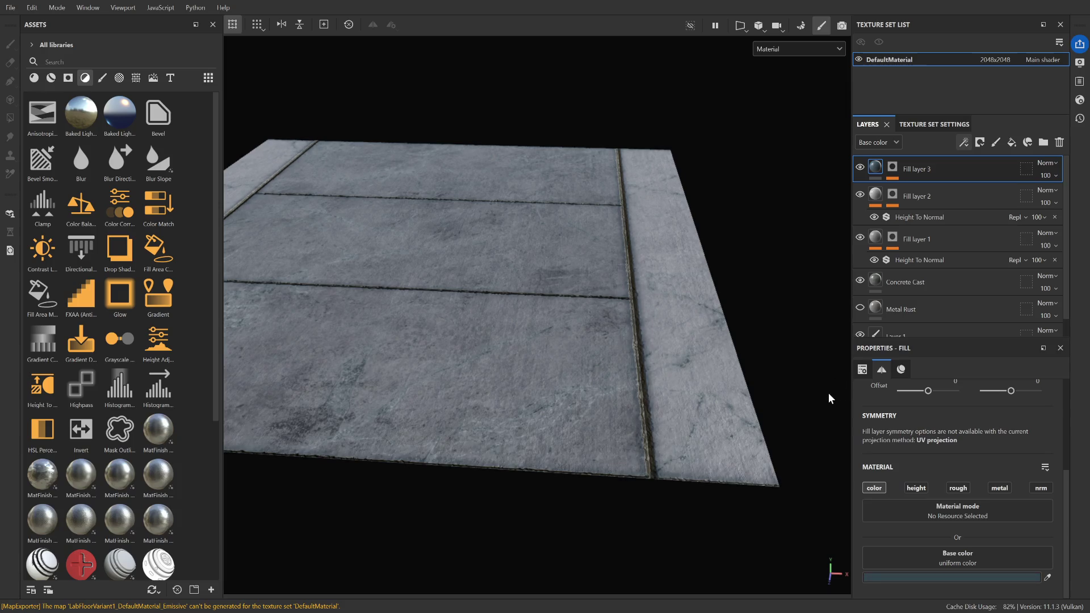
mouse_move(820, 406)
left_mouse_down("alt")
mouse_move(682, 308)
mouse_move(536, 253)
left_mouse_up("alt")
scroll(520, 256, "down", 3)
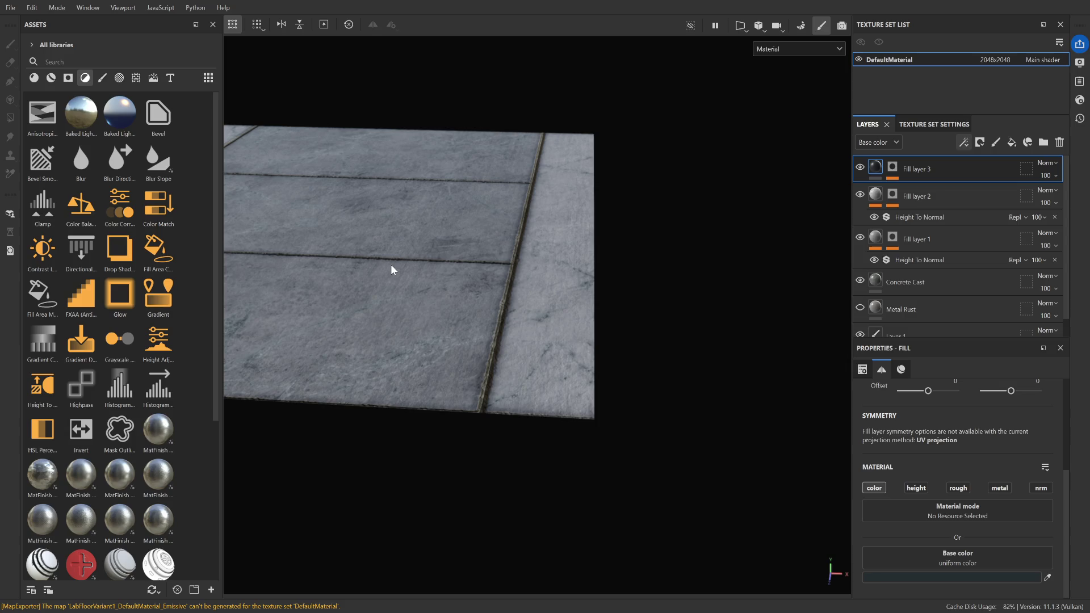
mouse_move(302, 241)
right_mouse_down("alt")
mouse_move(485, 312)
mouse_move(540, 302)
mouse_move(511, 317)
right_mouse_up("alt")
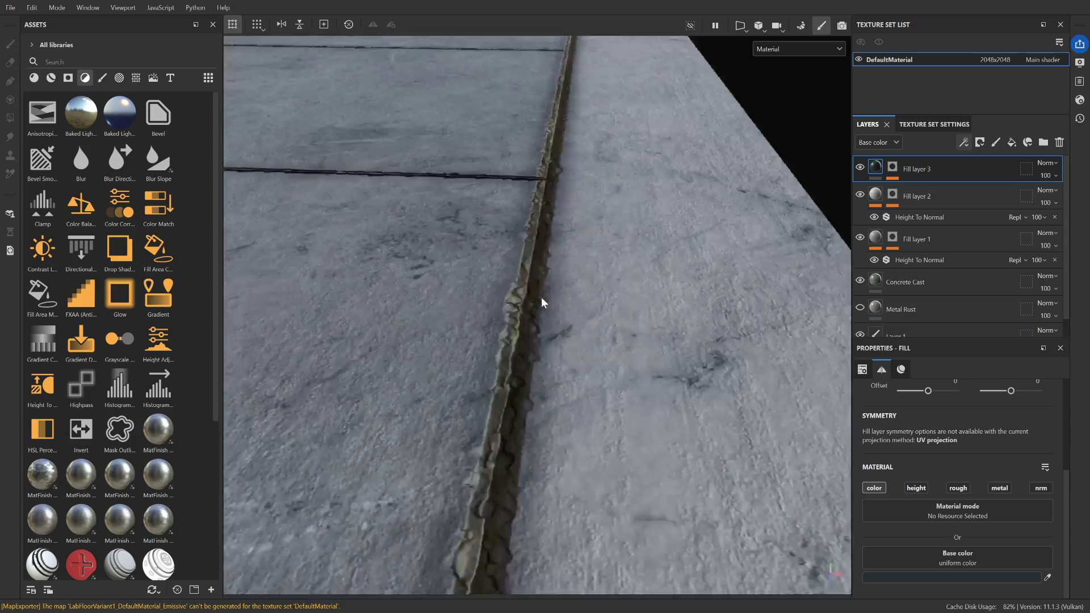
mouse_move(510, 316)
left_mouse_down("alt")
mouse_move(463, 304)
mouse_move(584, 287)
left_mouse_up("alt")
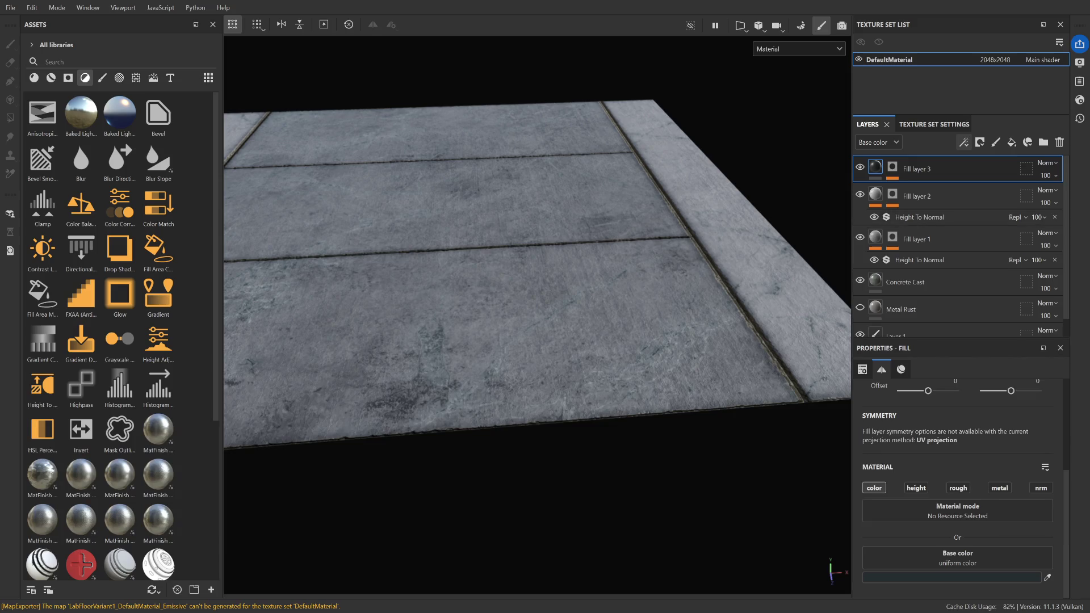
key("alt+Tab")
left_click(496, 282)
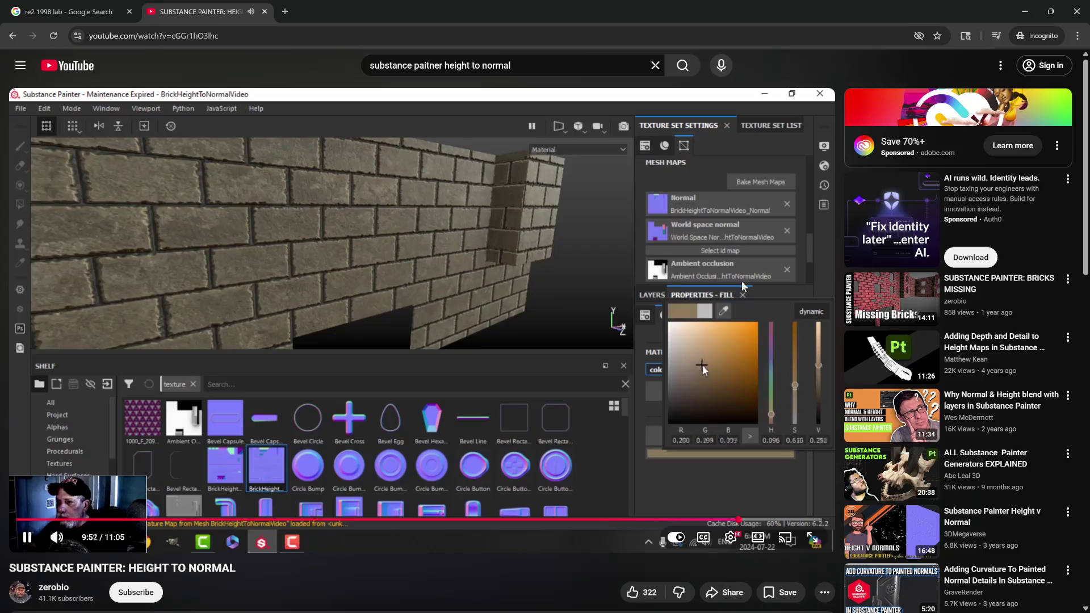
Play the tutorial at 2x and pause it near 11:00 on the green-edged brick wall
left_click_drag(778, 257, 771, 257)
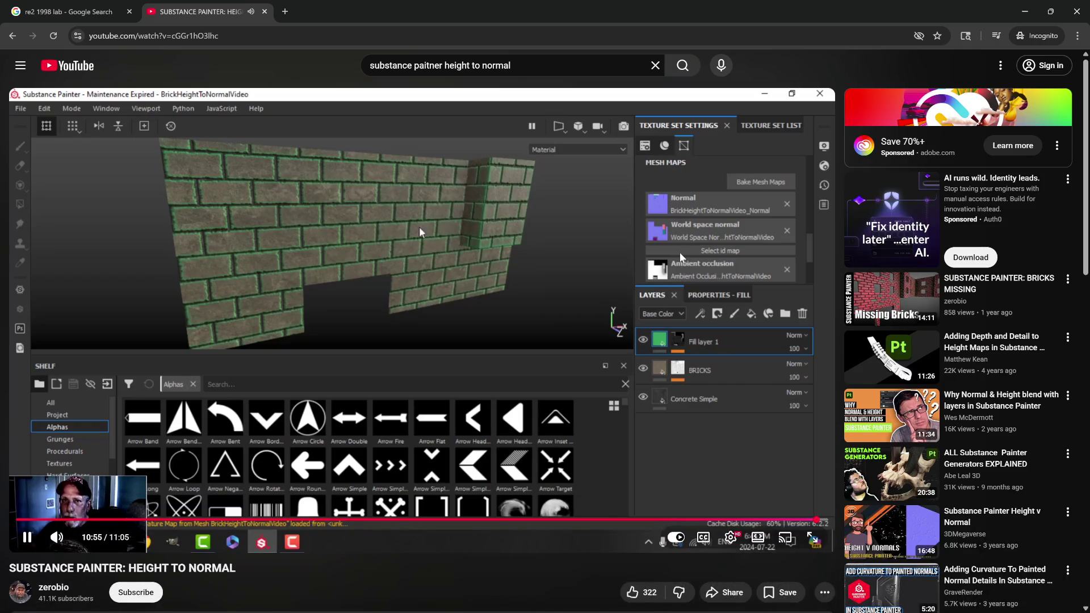
left_click(540, 307)
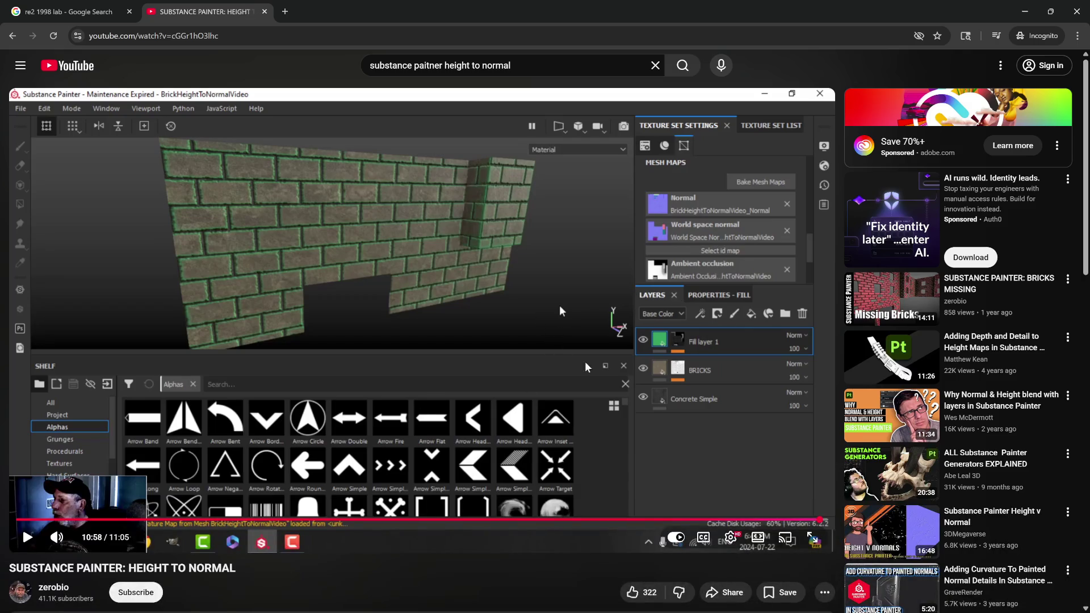
left_click(560, 311)
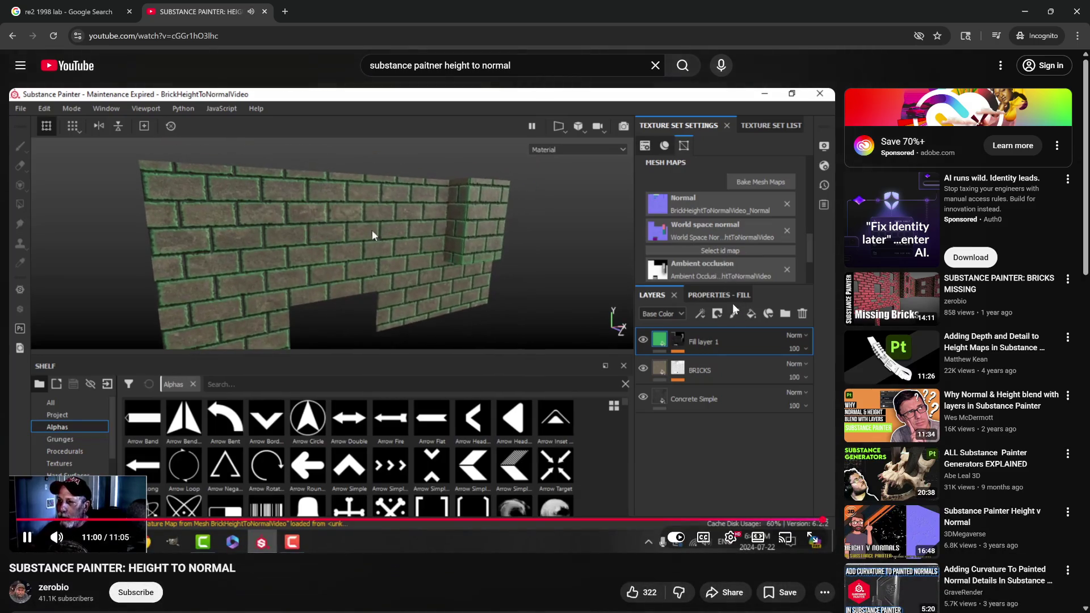
left_click(623, 292)
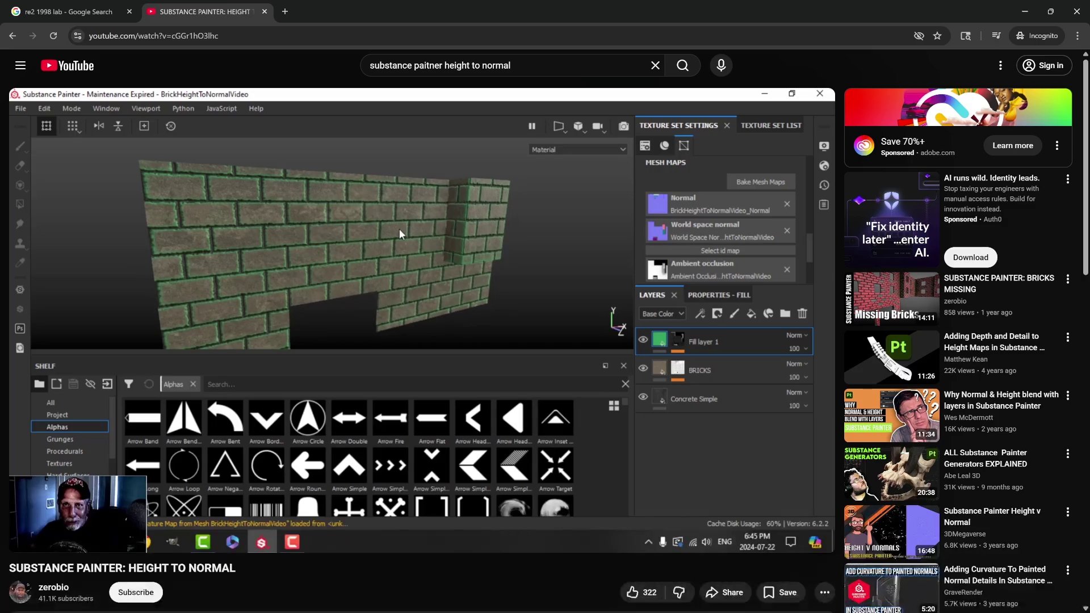
left_click_drag(272, 36, 91, 46)
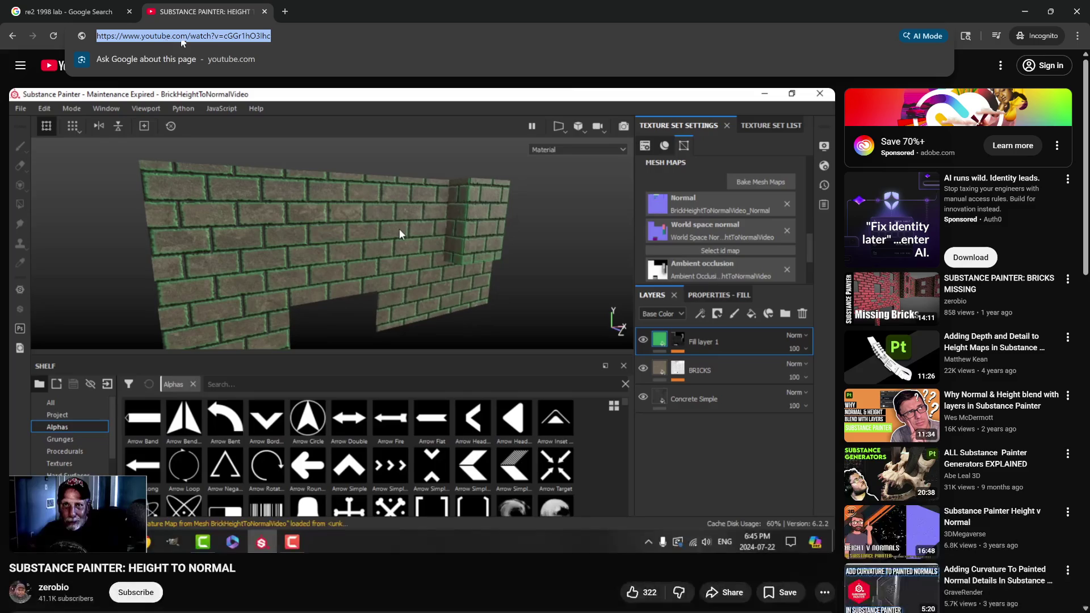
Leave the browser and return to the tiled floor project in Substance Painter
mouse_move(241, 124)
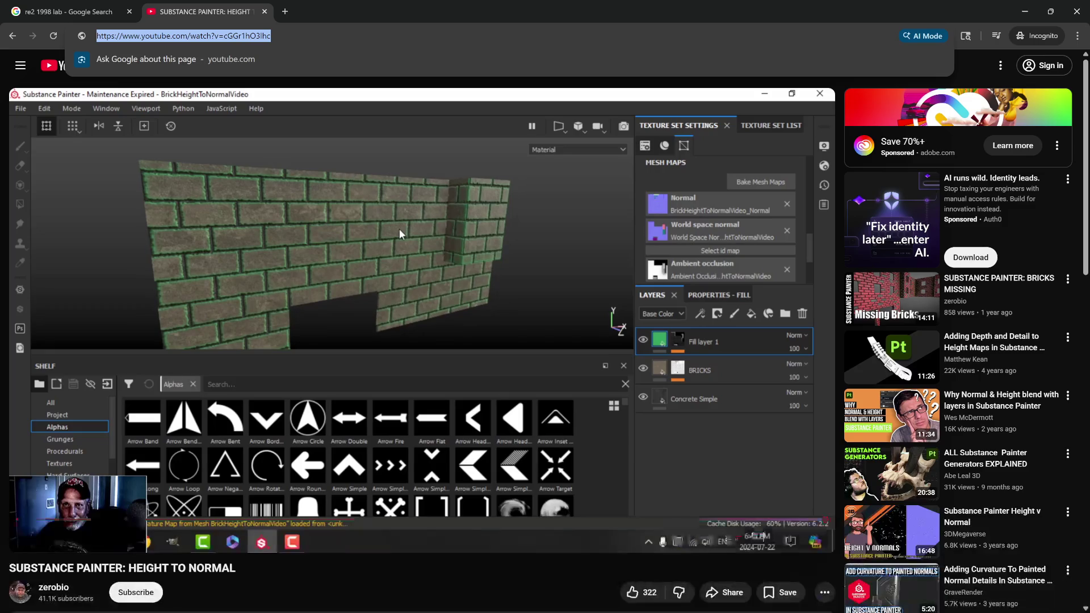
key("alt+Tab")
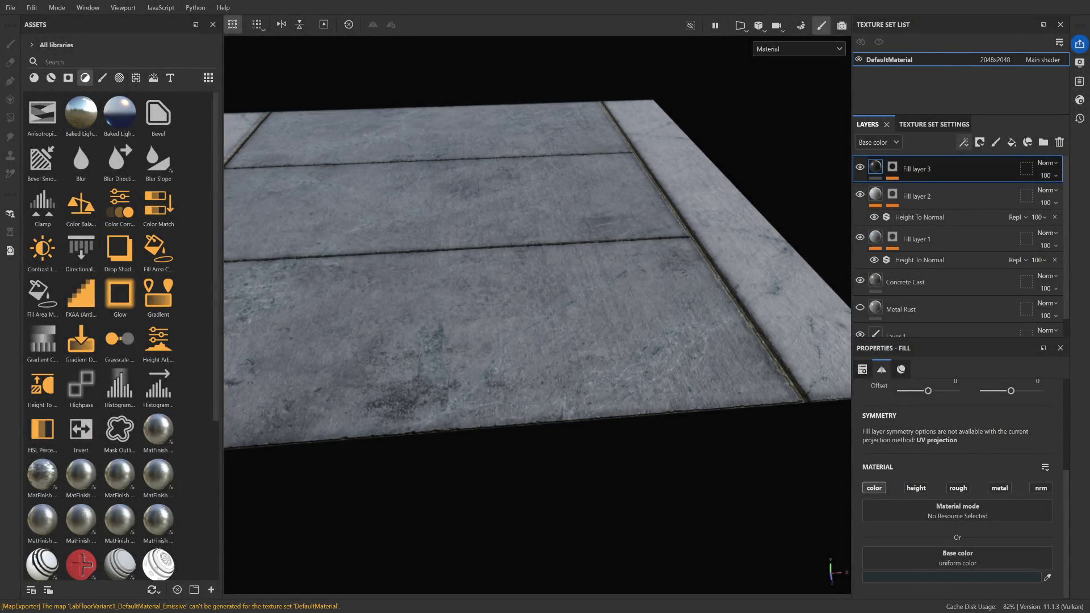
On Fill layer 3's curvature mask, raise Global Balance to 0.63 and check the thinner seam wear
scroll(897, 468, "up", 3)
scroll(899, 462, "down", 3)
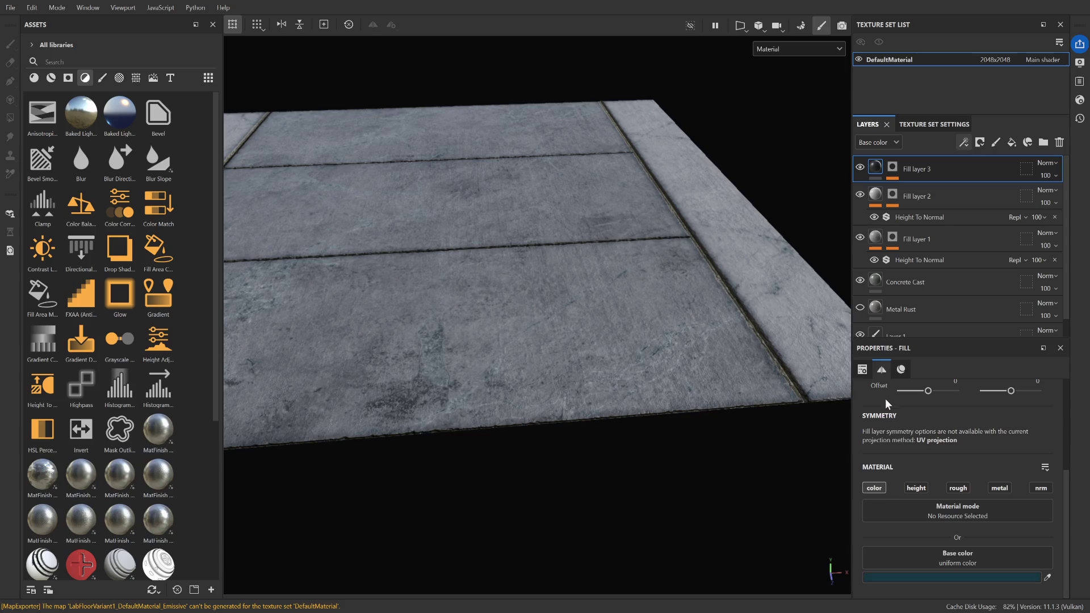
scroll(603, 309, "down", 3)
scroll(477, 268, "up", 4)
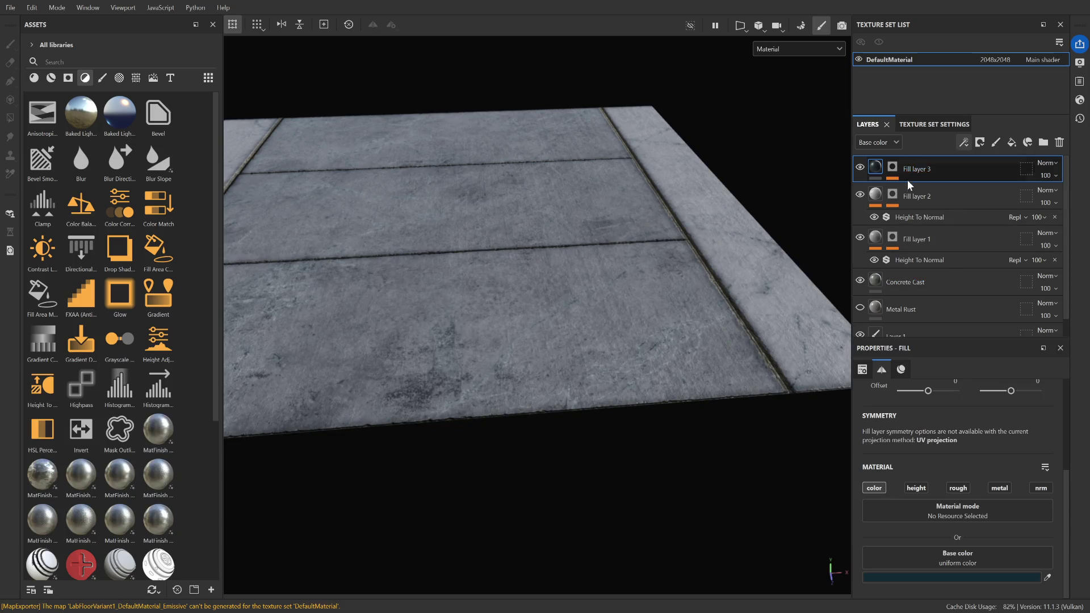
left_click(893, 172)
left_click(997, 414)
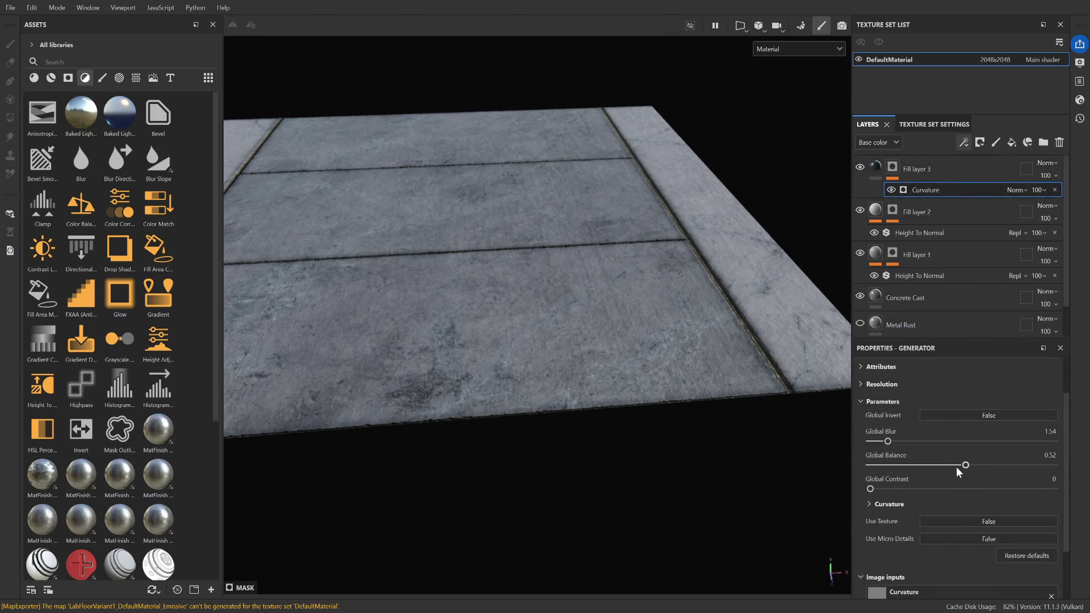
mouse_move(965, 465)
left_mouse_down()
mouse_move(1010, 461)
mouse_move(981, 456)
left_mouse_up()
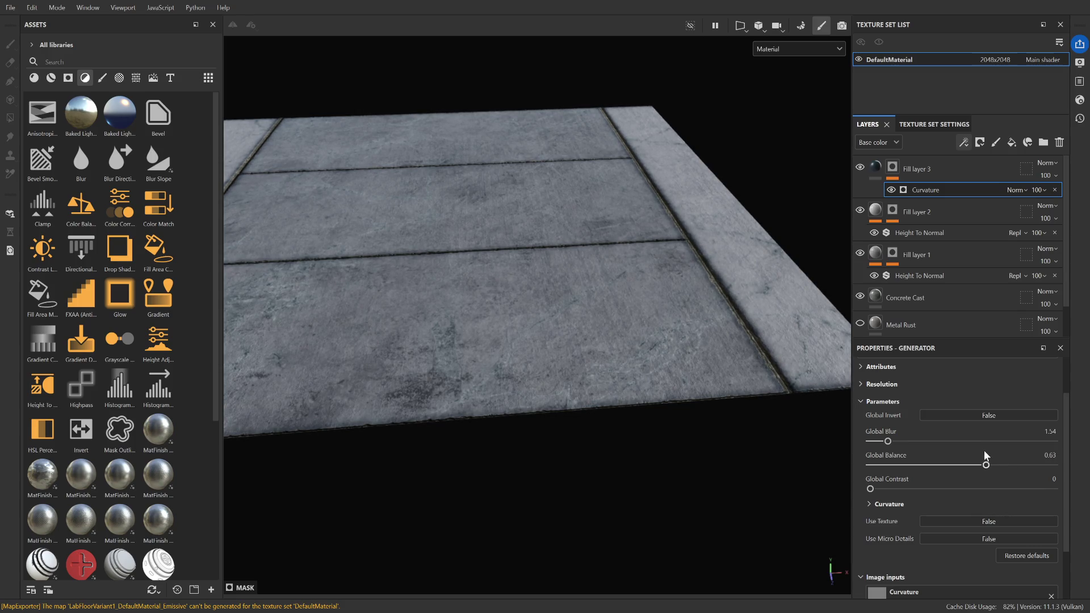
scroll(518, 318, "down", 3)
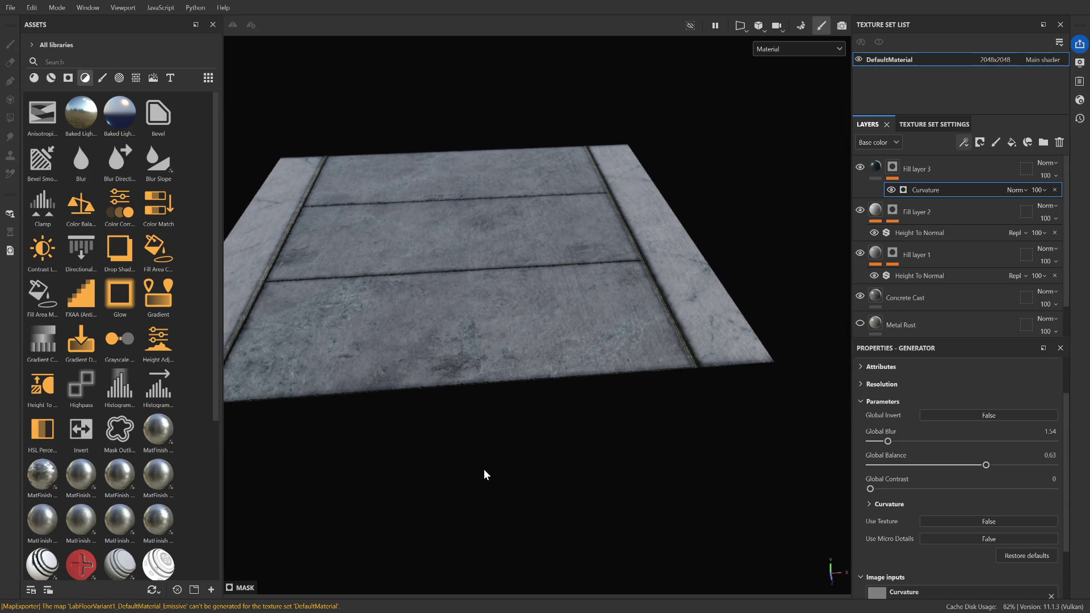
scroll(486, 468, "up", 3)
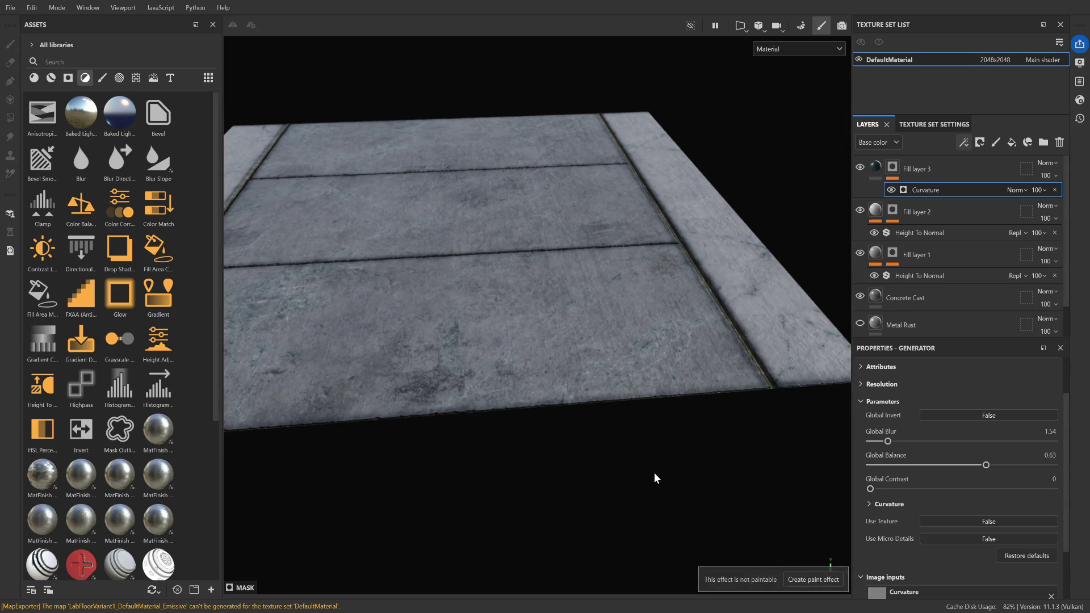
mouse_move(654, 473)
left_mouse_down("alt")
mouse_move(616, 470)
mouse_move(672, 467)
mouse_move(623, 485)
mouse_move(635, 481)
left_mouse_up("alt")
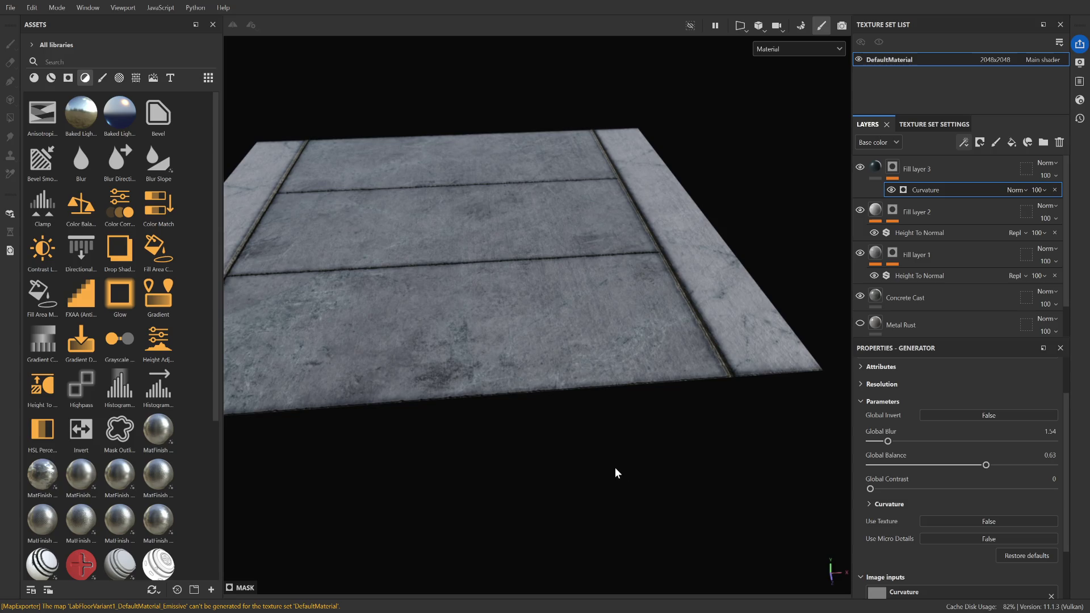
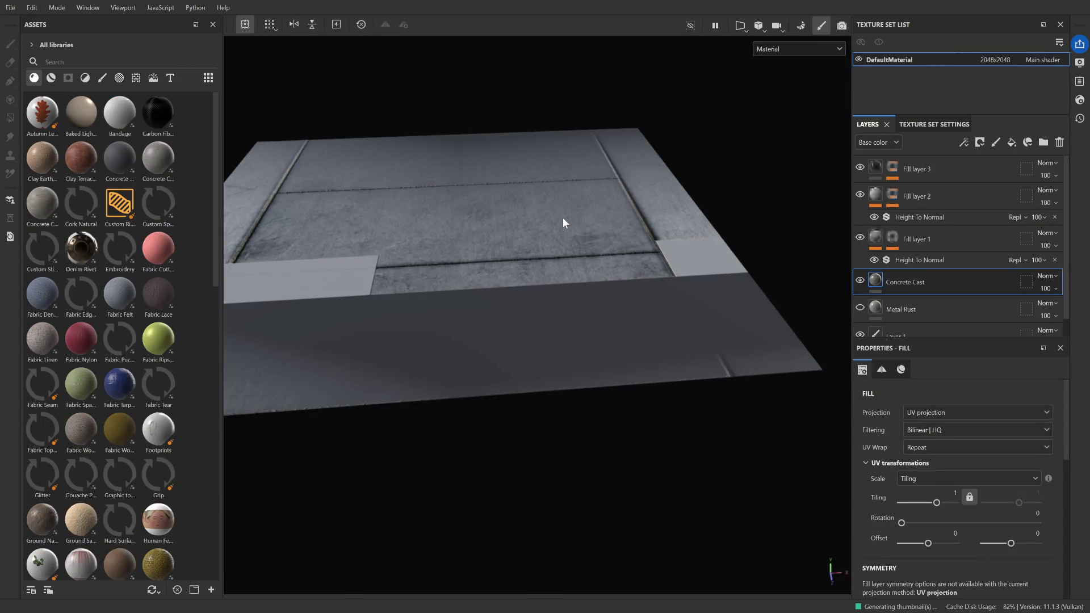
Zoom the viewport in on the concrete floor plane
scroll(533, 225, "up", 3)
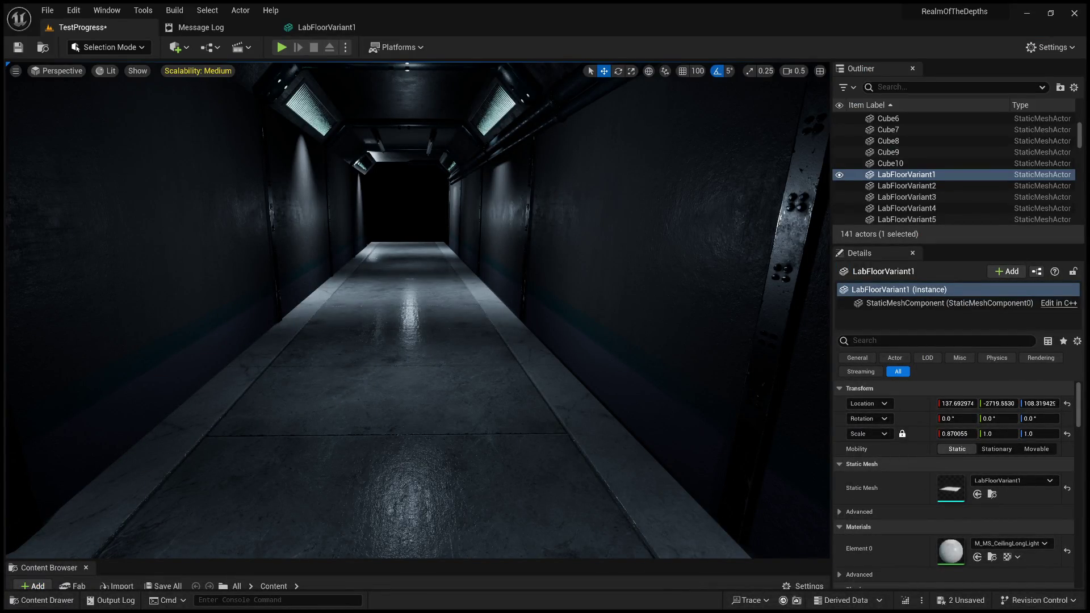
Turn on the FPS readout, fly down the corridor to inspect the floor, and check LabFloorVariant1
key("ctrl+shift+h")
mouse_move(564, 428)
left_mouse_down()
mouse_move(568, 363)
mouse_move(607, 355)
mouse_move(469, 296)
left_mouse_up()
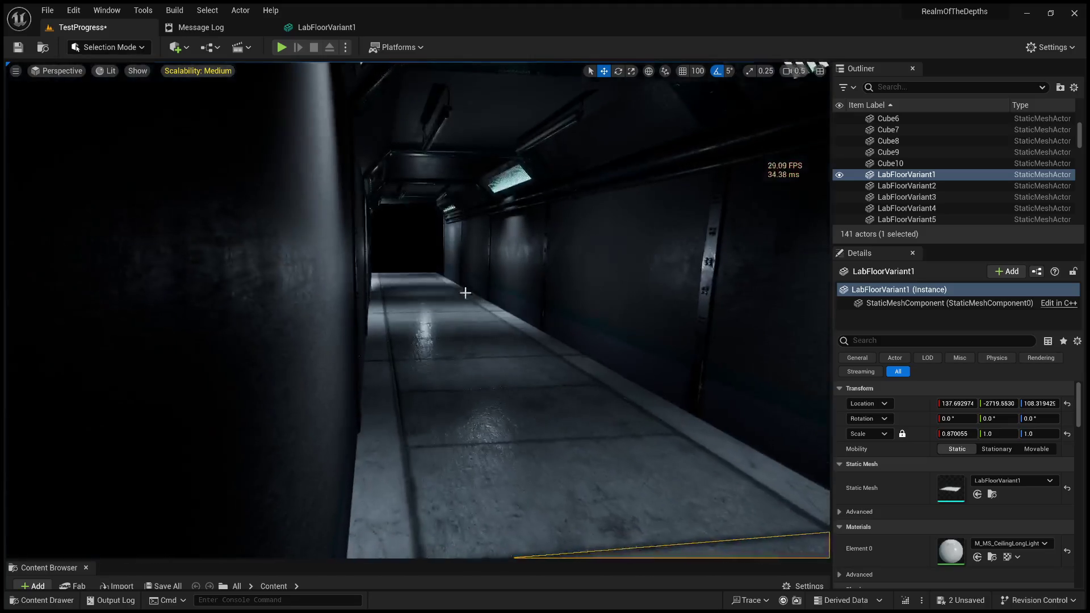
left_click(437, 243)
mouse_move(437, 243)
right_mouse_down()
mouse_move(454, 244)
mouse_move(454, 267)
mouse_move(454, 227)
mouse_move(455, 244)
mouse_move(331, 236)
right_mouse_up()
left_click(329, 27)
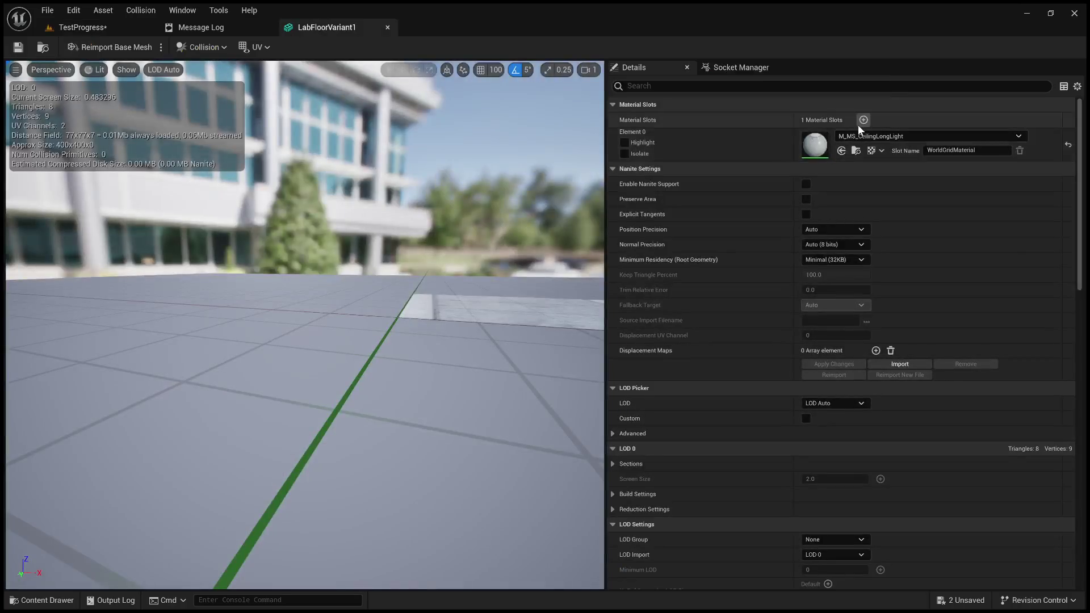
left_click(108, 27)
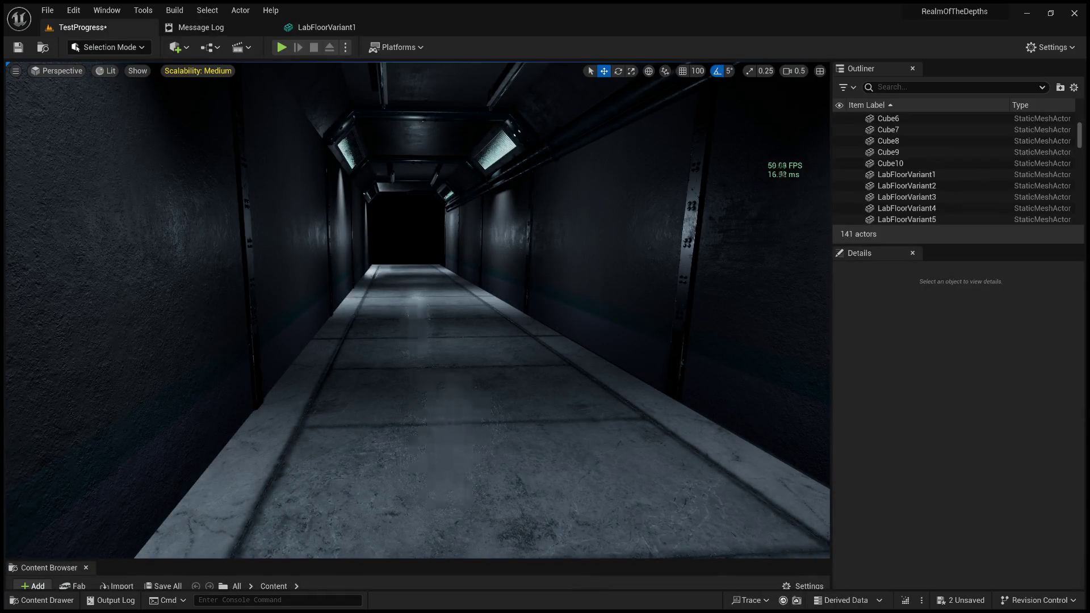
mouse_move(578, 195)
right_mouse_down()
mouse_move(578, 250)
mouse_move(578, 191)
mouse_move(577, 242)
mouse_move(517, 267)
right_mouse_up()
scroll(545, 261, "down", 1)
mouse_move(415, 341)
right_mouse_down()
mouse_move(423, 258)
mouse_move(412, 256)
right_mouse_up()
right_click_drag(490, 325, 490, 325)
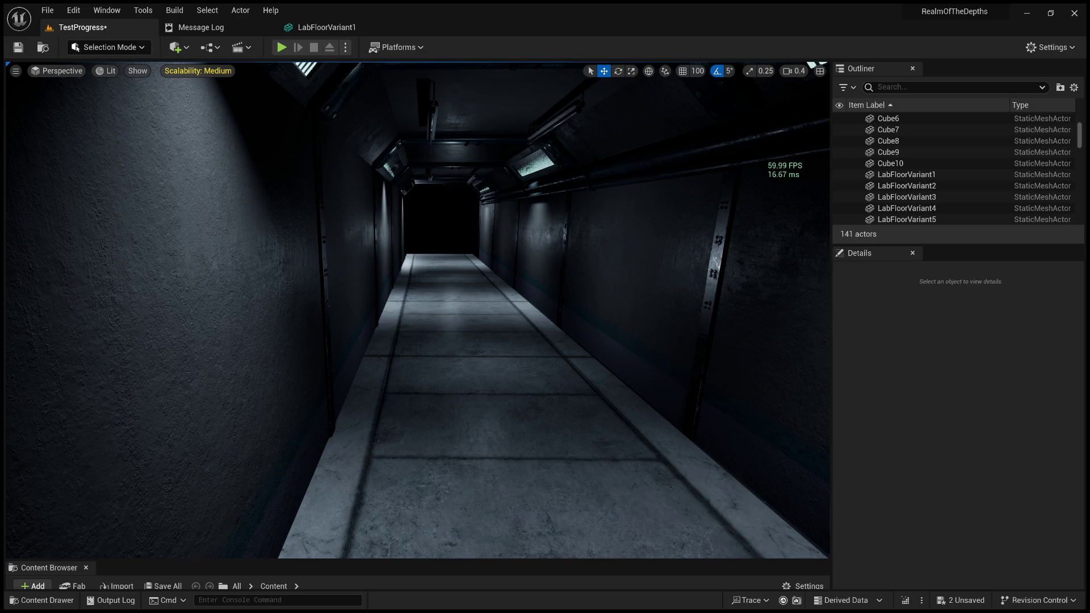
right_click_drag(479, 419, 475, 417)
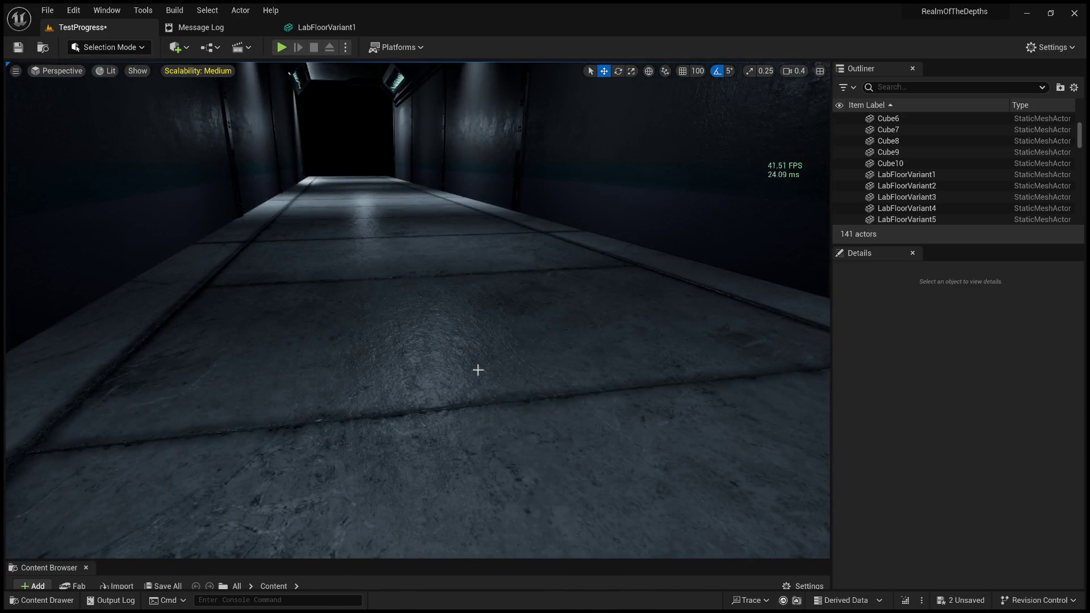
mouse_move(478, 370)
right_mouse_down()
mouse_move(479, 347)
mouse_move(667, 326)
right_mouse_up()
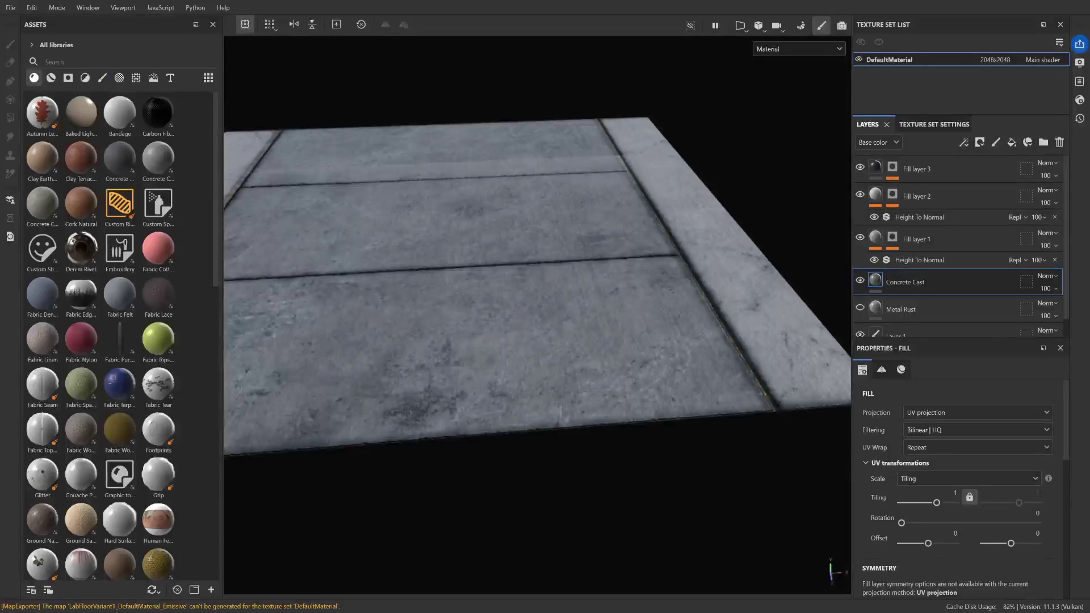
Delete the Height To Normal filter under Fill layer 1, then the one under Fill layer 2
left_click(922, 259)
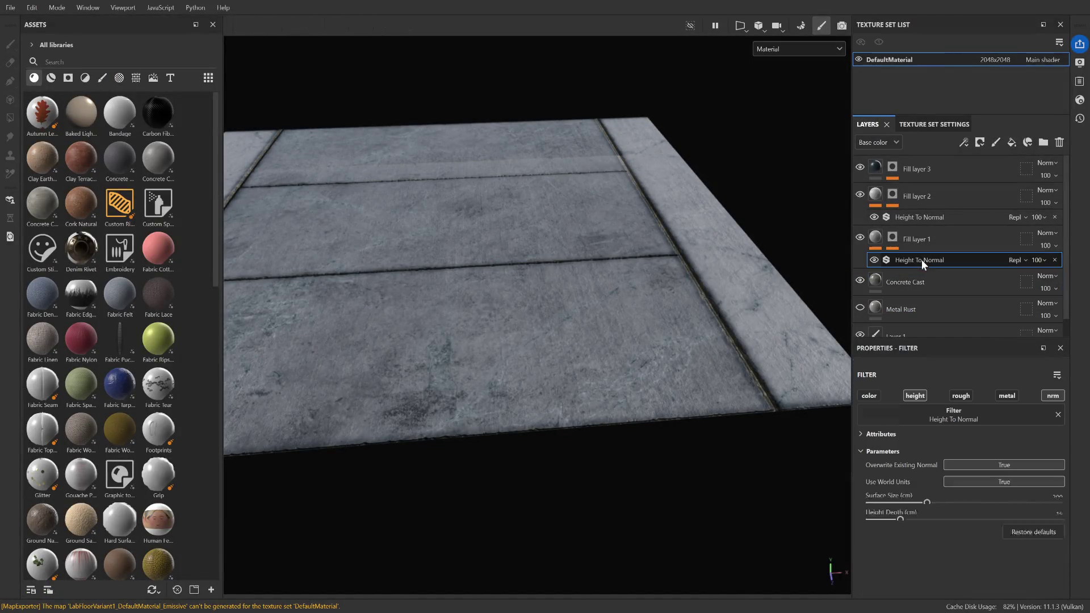
left_click(1055, 259)
left_click(952, 219)
left_click(1055, 217)
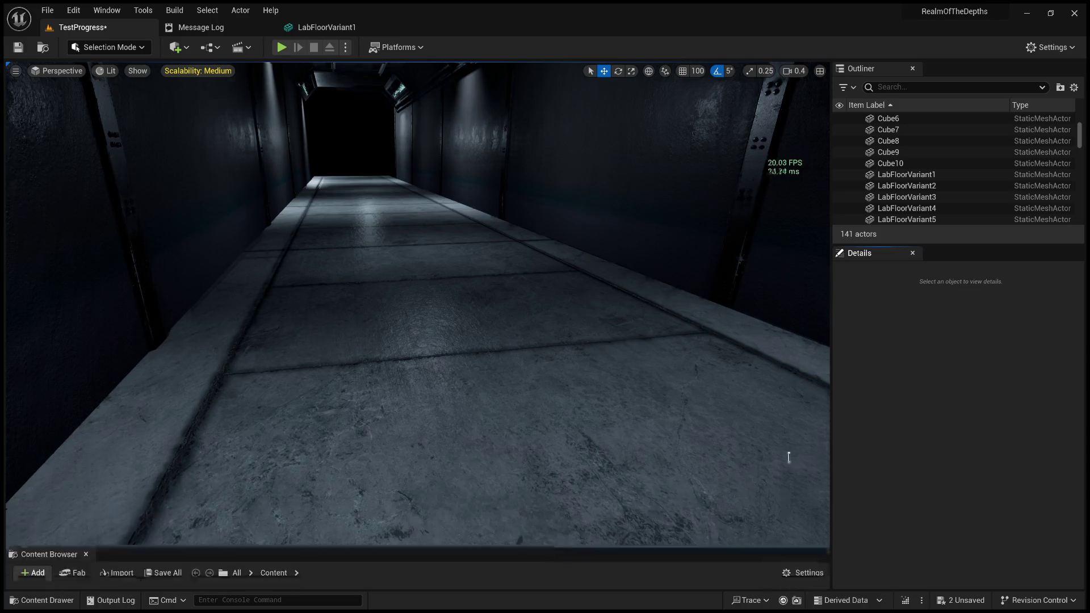
Enlarge the Content Browser to reveal the project folders and fly along the corridor
left_click_drag(775, 560, 777, 423)
mouse_move(739, 341)
right_mouse_down()
mouse_move(624, 335)
mouse_move(613, 306)
right_mouse_up()
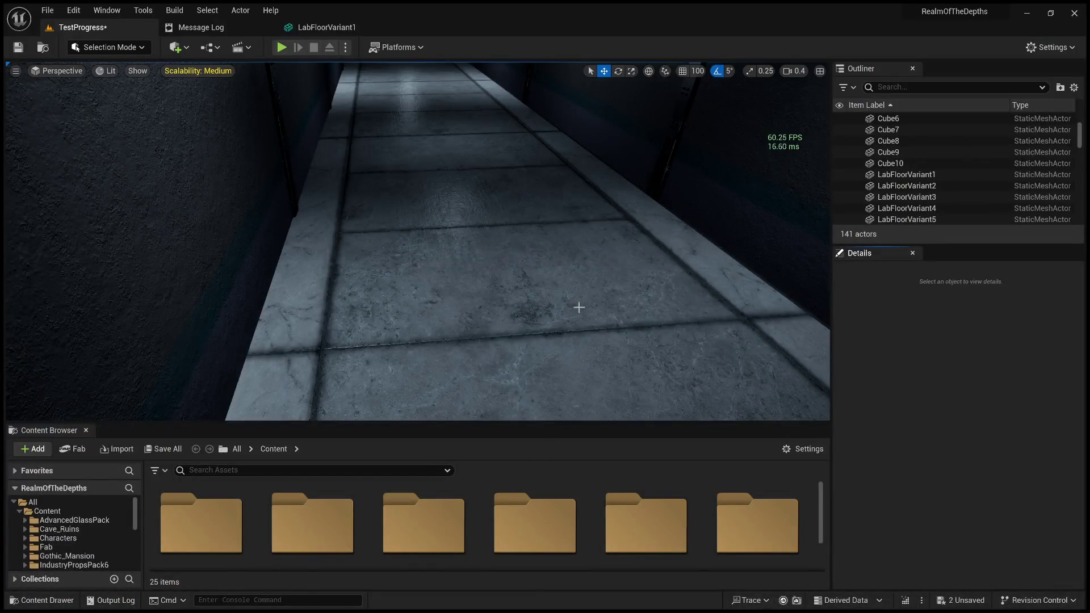
Reimport all three textures in Variant1/2k, then deselect the floor and view the corridor
left_click(577, 307)
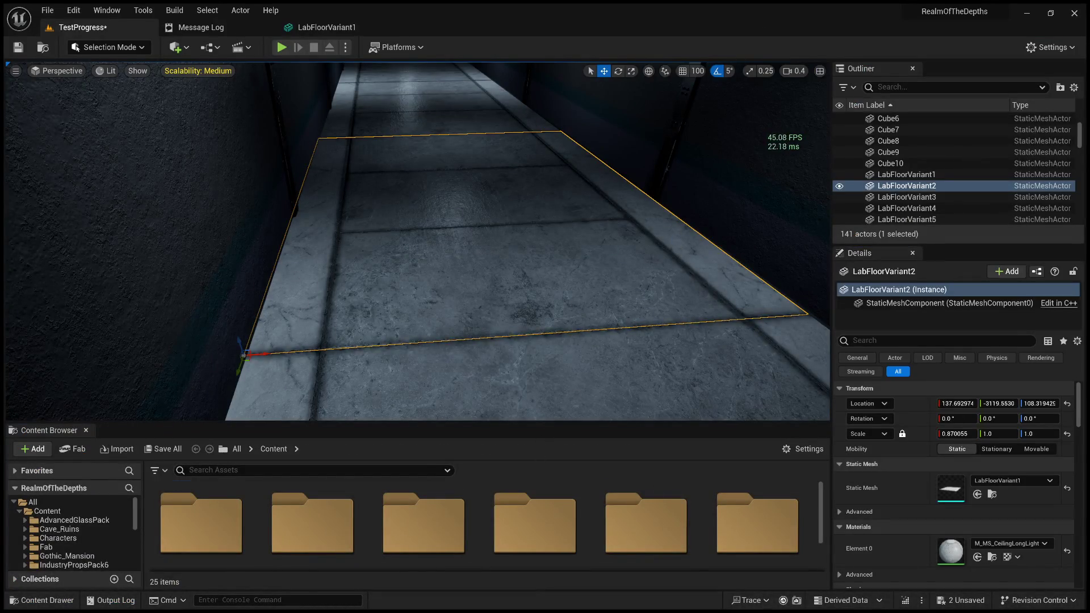
left_click(365, 528)
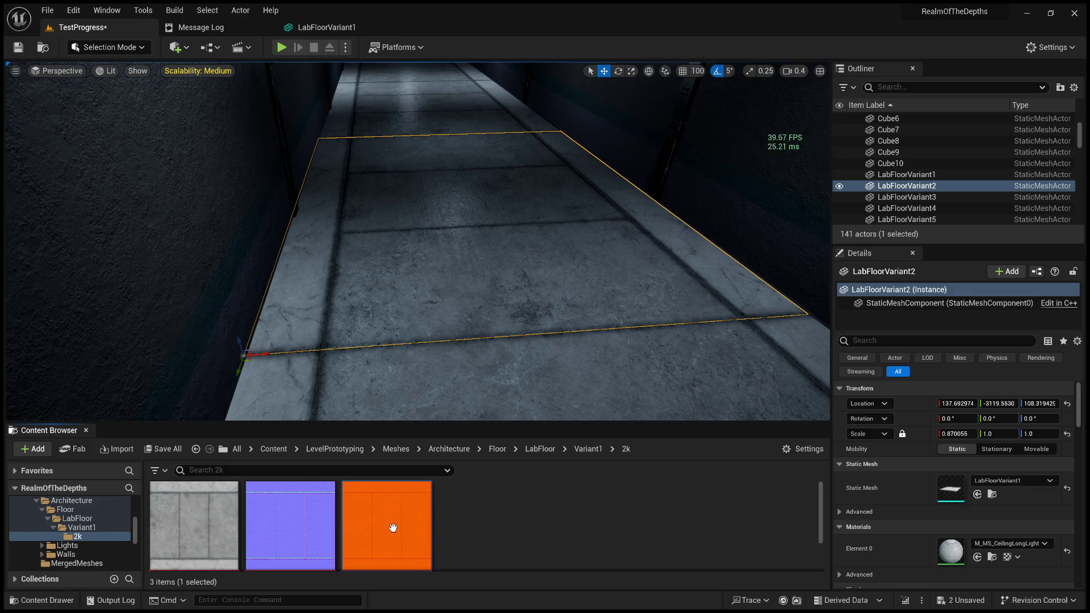
left_click(227, 513, "shift")
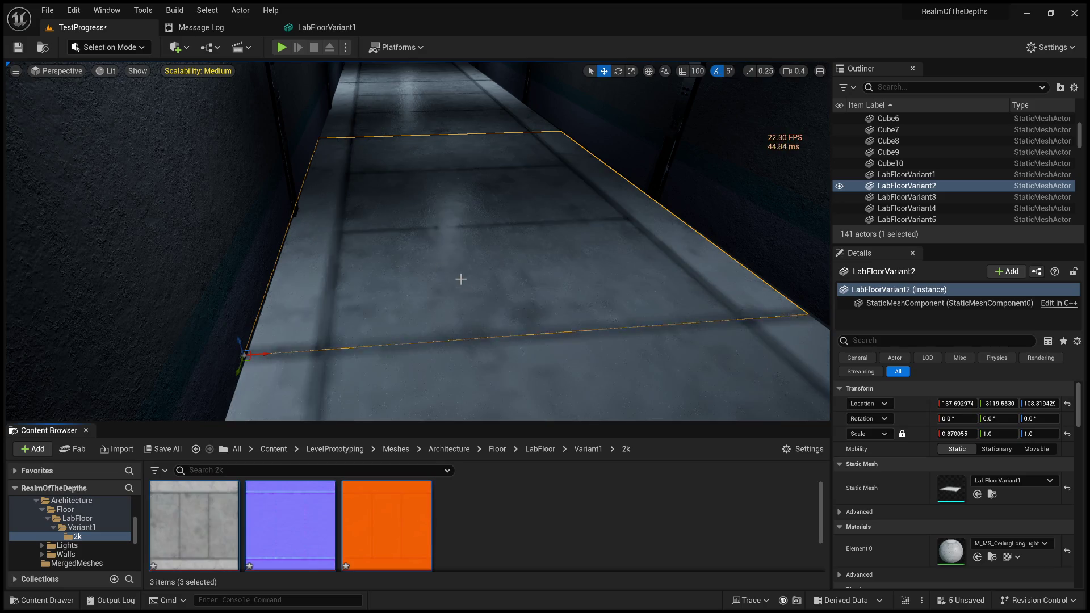
right_click_drag(529, 294, 485, 188)
key("Escape")
right_click_drag(482, 285, 483, 250)
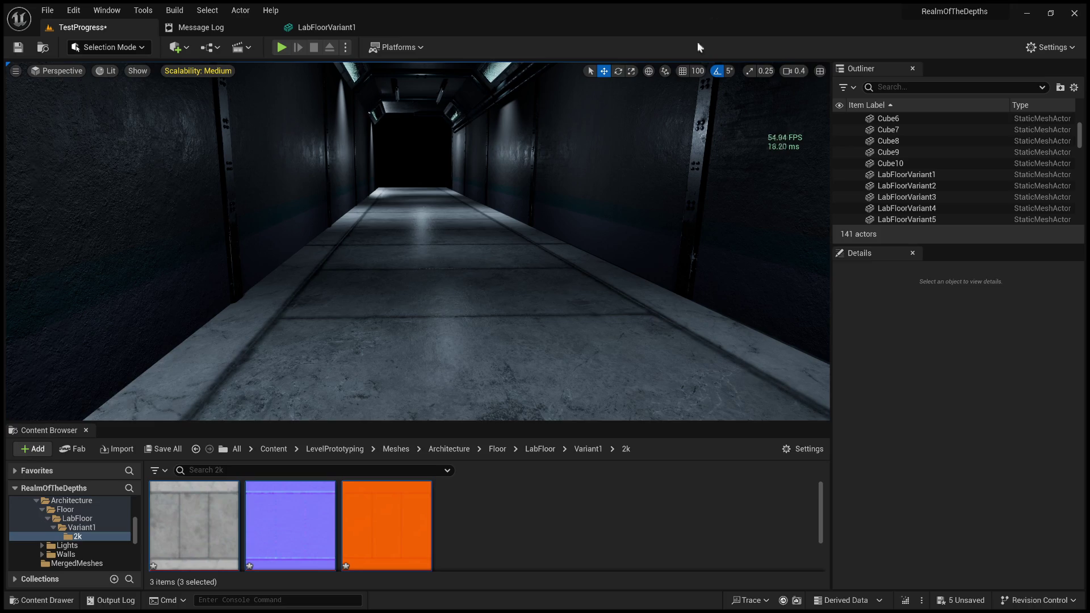
Move the camera low and close over the corridor floor tiles
mouse_move(417, 241)
right_mouse_down()
mouse_move(398, 267)
mouse_move(409, 227)
mouse_move(381, 245)
mouse_move(364, 233)
mouse_move(355, 272)
right_mouse_up()
mouse_move(293, 254)
right_mouse_down()
mouse_move(307, 250)
mouse_move(293, 254)
right_mouse_up()
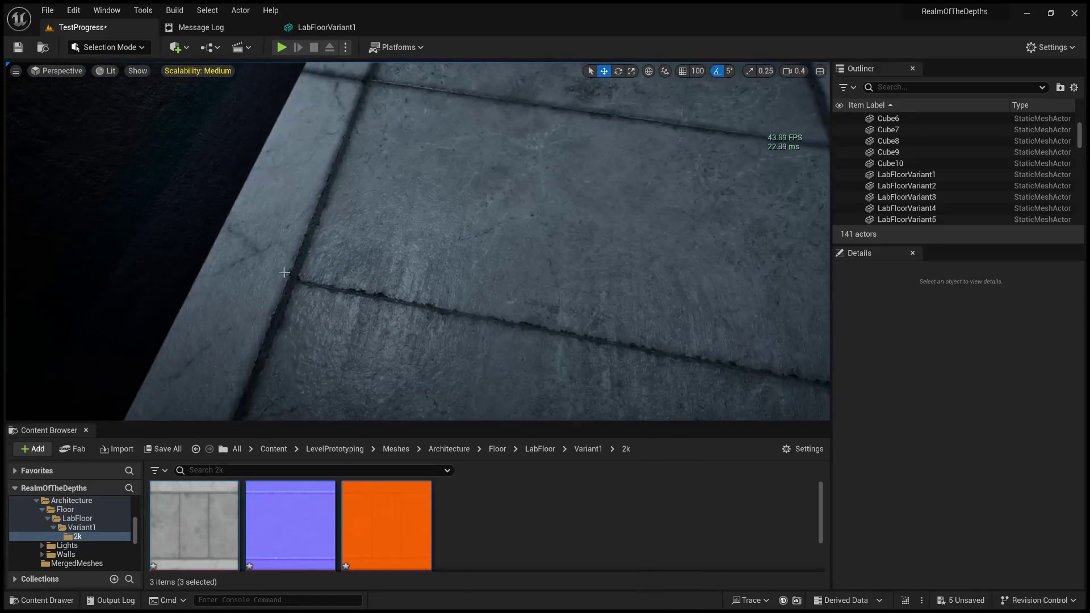
mouse_move(496, 275)
right_mouse_down()
mouse_move(474, 281)
mouse_move(477, 256)
right_mouse_up()
Widen the viewport by shrinking side and bottom panels, then play-test the level with Alt+P
left_click_drag(833, 318, 1003, 330)
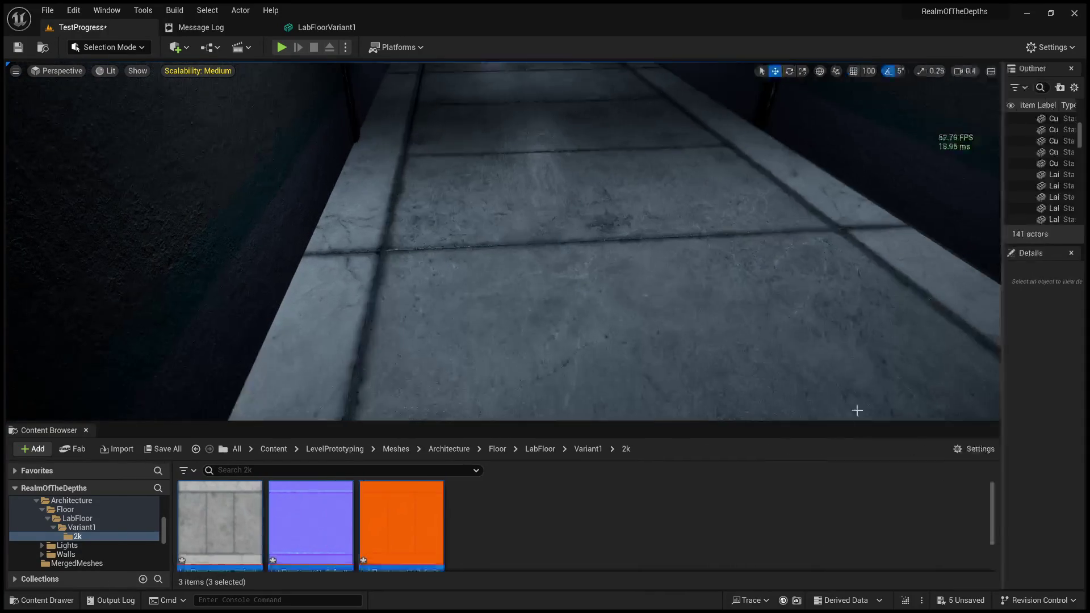
left_click(839, 419)
left_click_drag(839, 423, 839, 567)
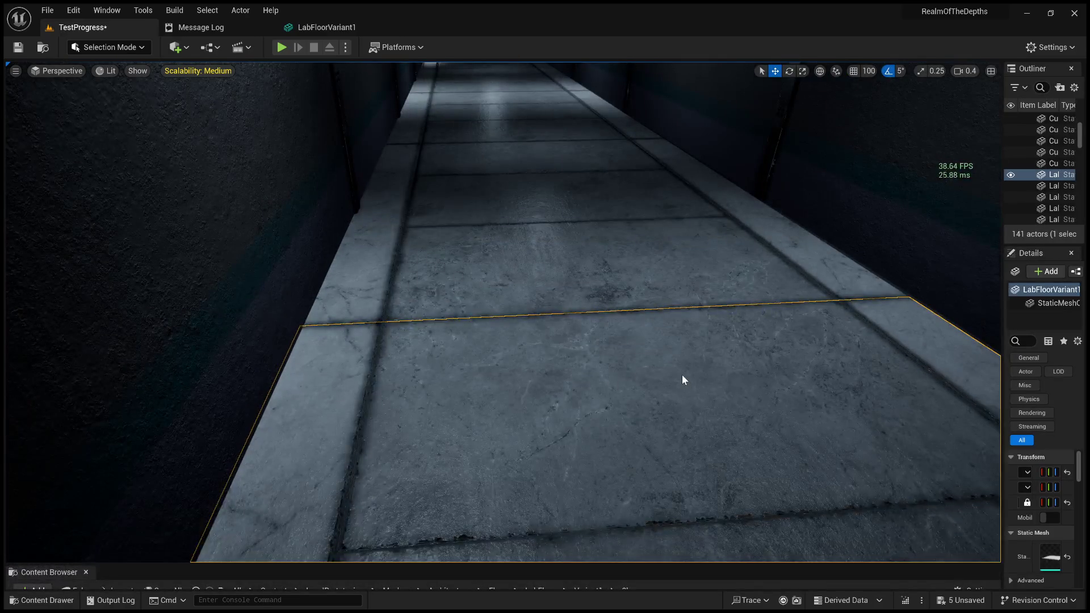
key("alt+p")
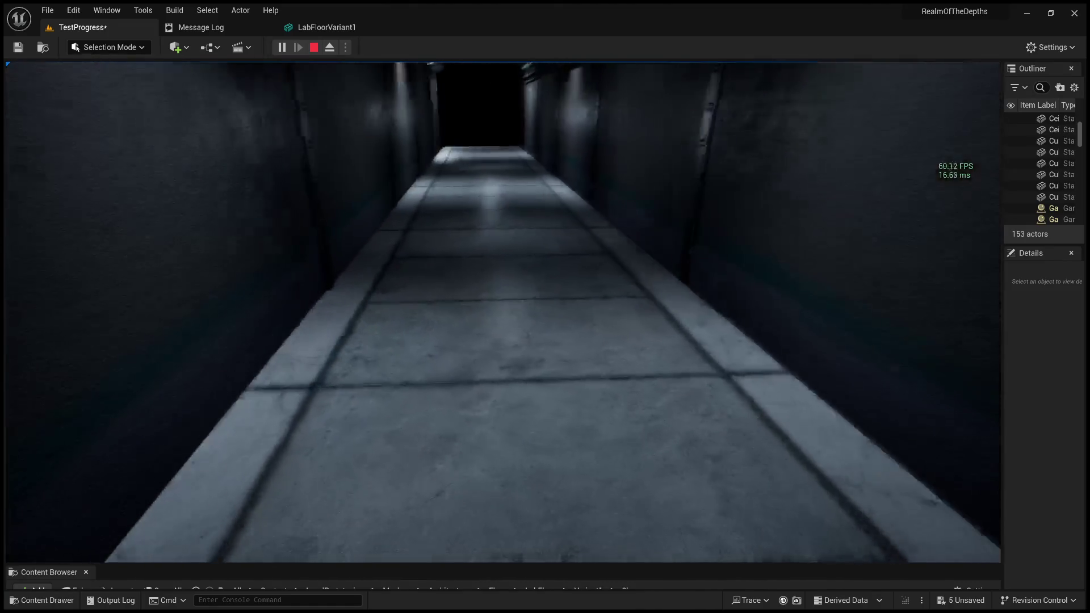
key("Escape")
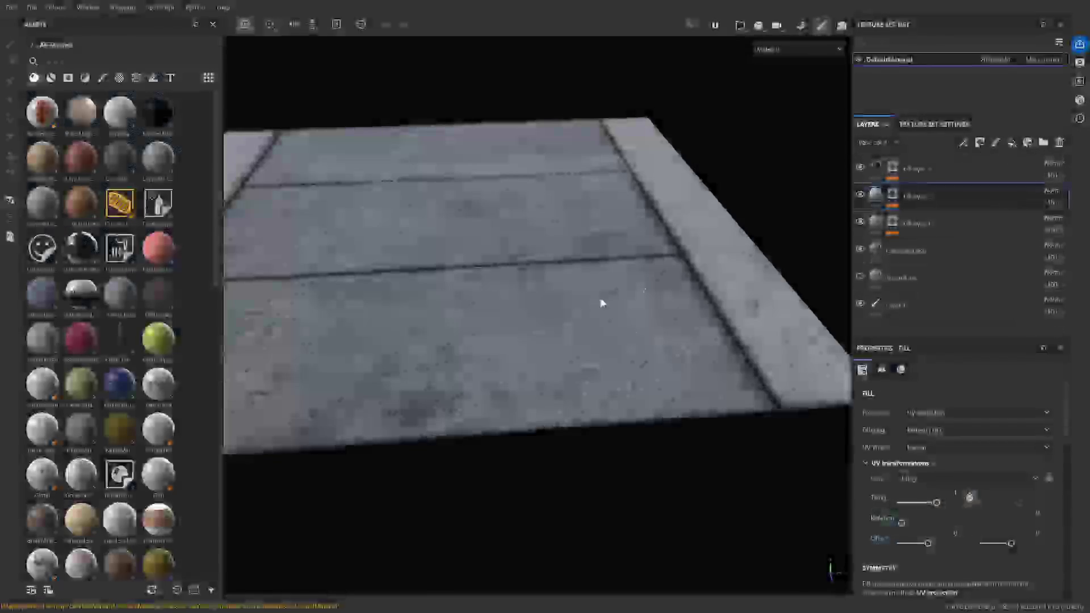
left_click(865, 166)
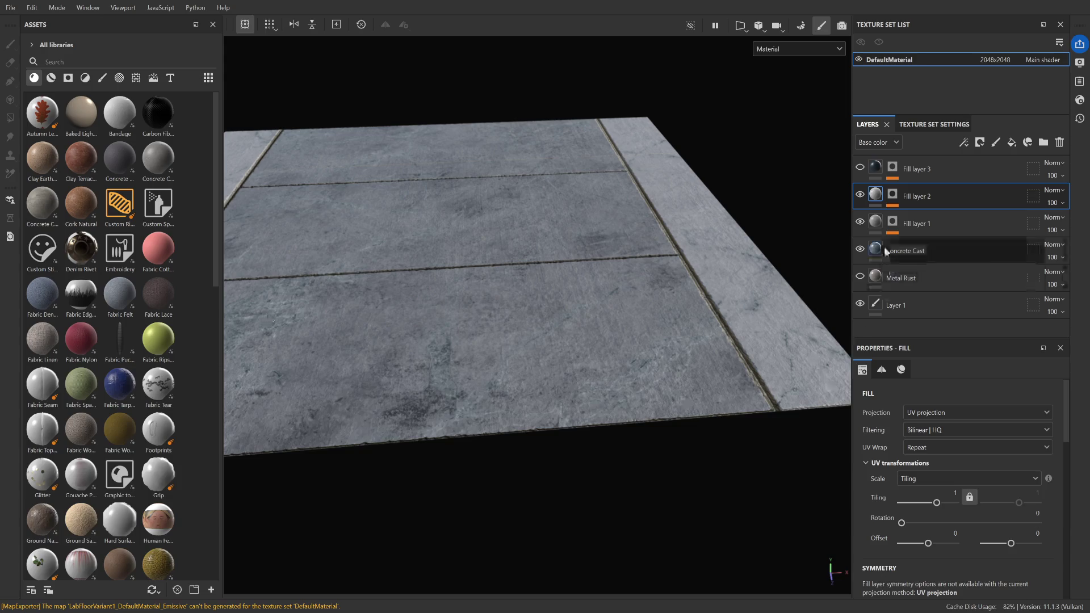
mouse_move(652, 468)
left_mouse_down("alt")
mouse_move(543, 489)
mouse_move(564, 431)
mouse_move(491, 389)
left_mouse_up("alt")
mouse_move(625, 491)
left_mouse_down("alt")
mouse_move(575, 482)
mouse_move(653, 439)
mouse_move(548, 486)
mouse_move(728, 553)
left_mouse_up("alt")
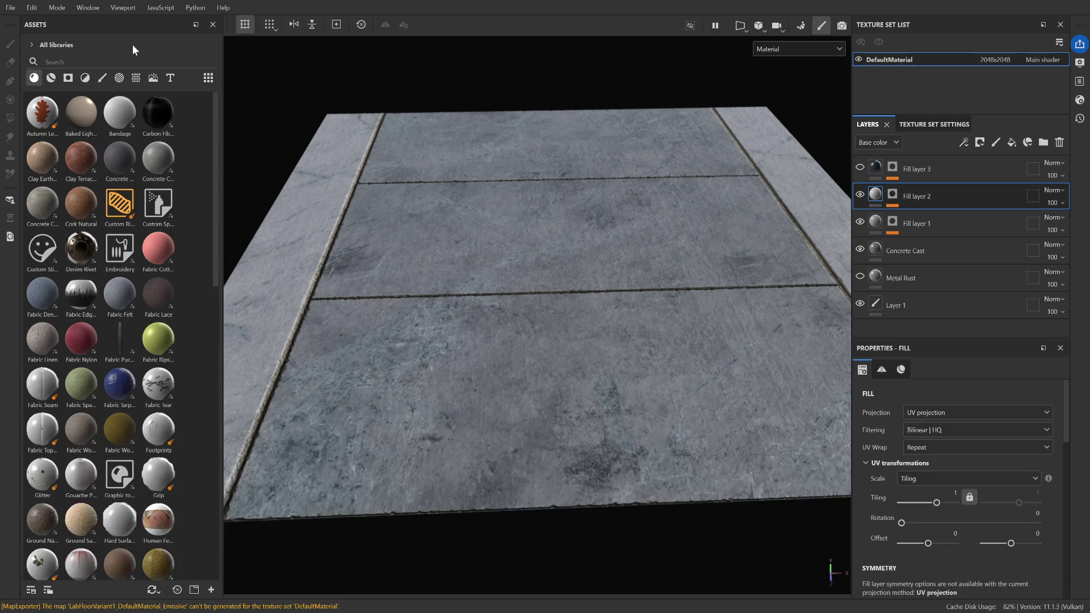
scroll(384, 258, "up", 5)
scroll(402, 260, "down", 2)
middle_click_drag(384, 265, 388, 251)
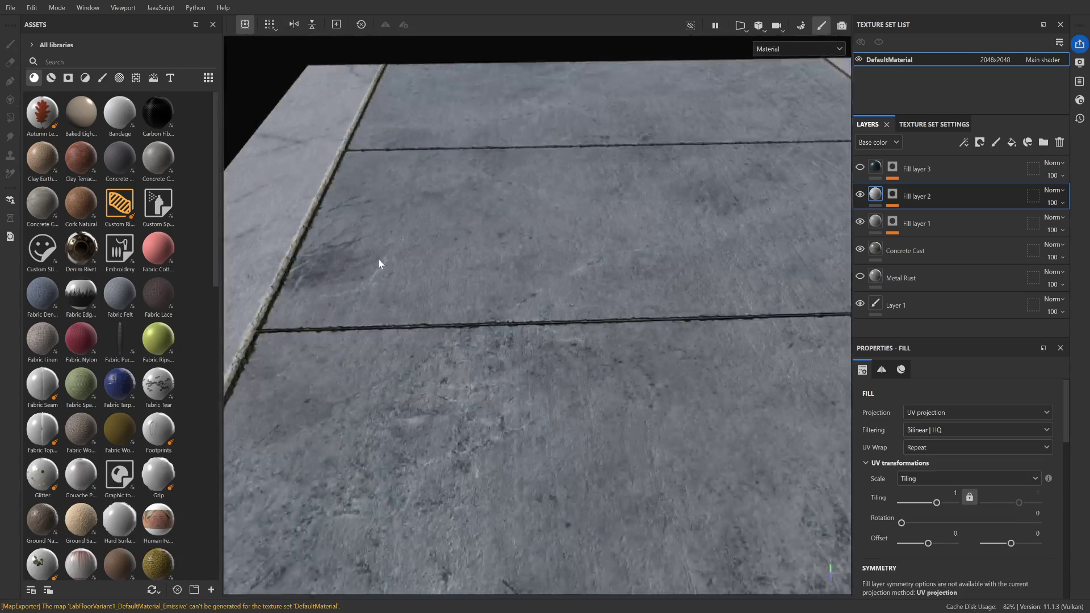
left_click_drag(387, 250, 455, 273, "alt")
scroll(463, 273, "up", 2)
scroll(468, 273, "down", 2)
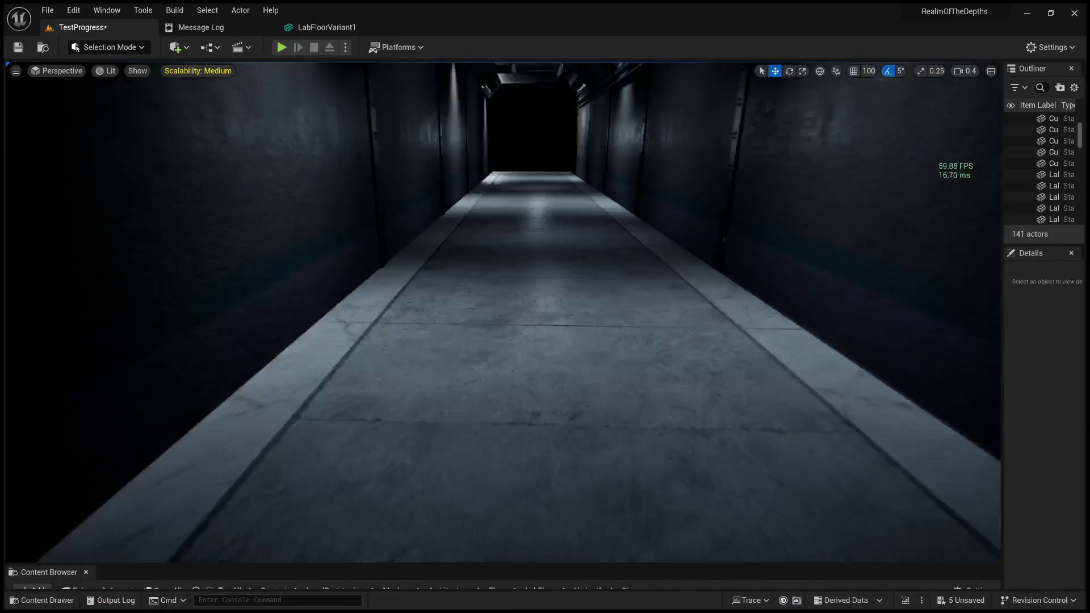
Fly in for a close look at the floor tiles, select the floor piece, and start Play In Editor
right_click_drag(549, 284, 550, 322)
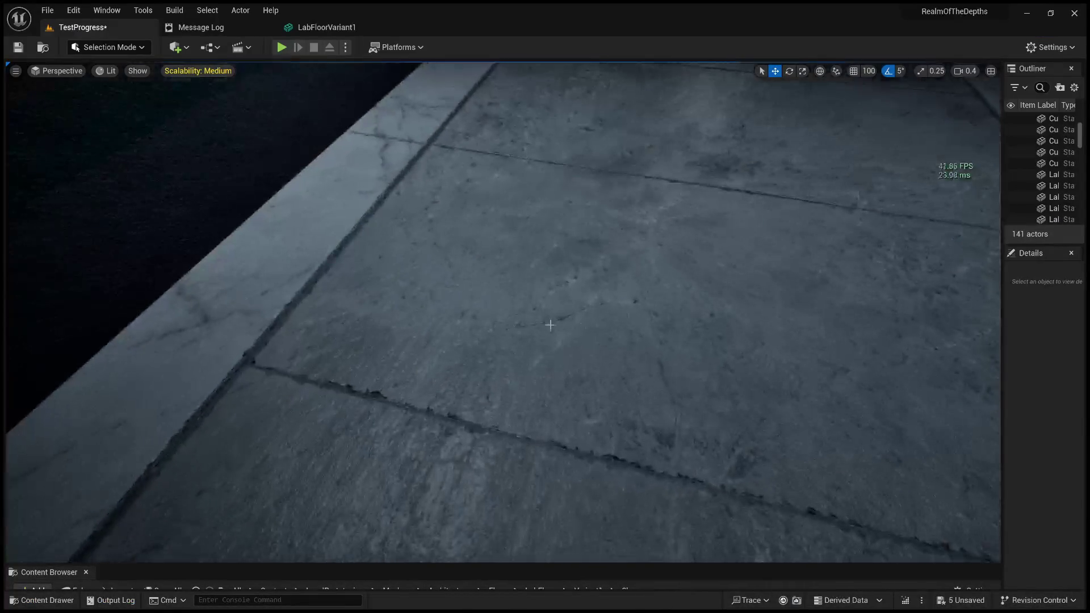
mouse_move(422, 232)
right_mouse_down()
mouse_move(422, 260)
mouse_move(422, 194)
mouse_move(428, 232)
right_mouse_up()
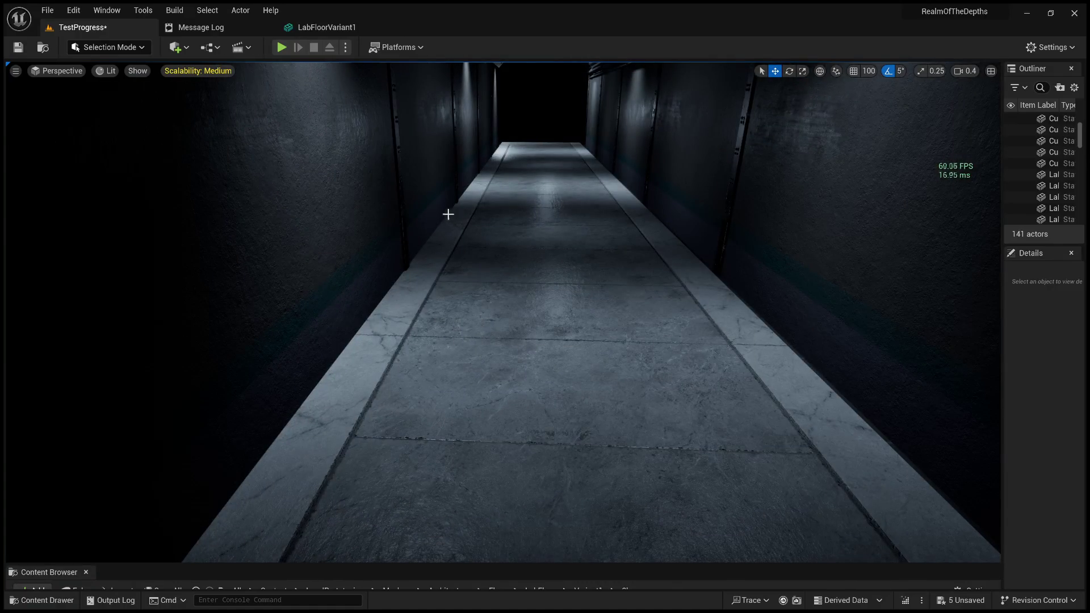
right_click_drag(518, 210, 529, 233)
mouse_move(529, 274)
right_mouse_down()
mouse_move(529, 253)
mouse_move(520, 258)
mouse_move(564, 462)
right_mouse_up()
left_click(567, 462)
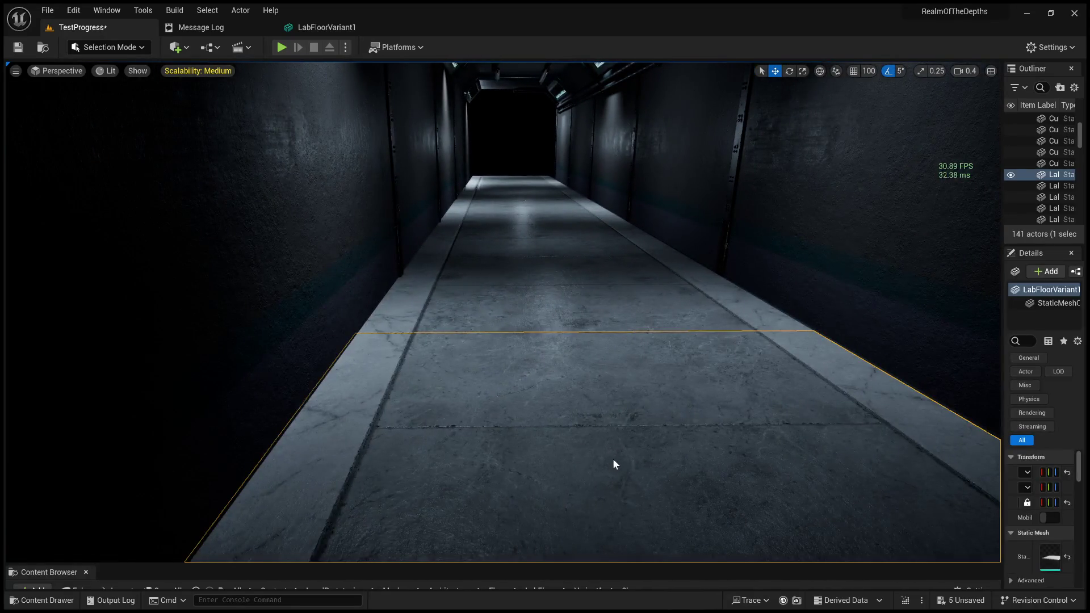
key("alt+p")
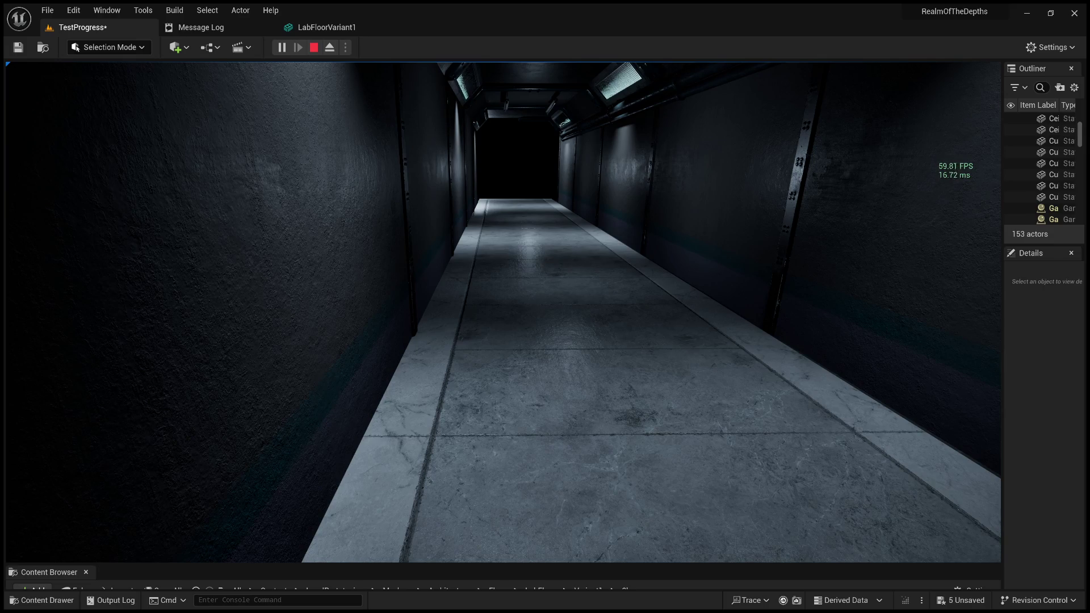
Stop the Play In Editor session with Esc
key("Escape")
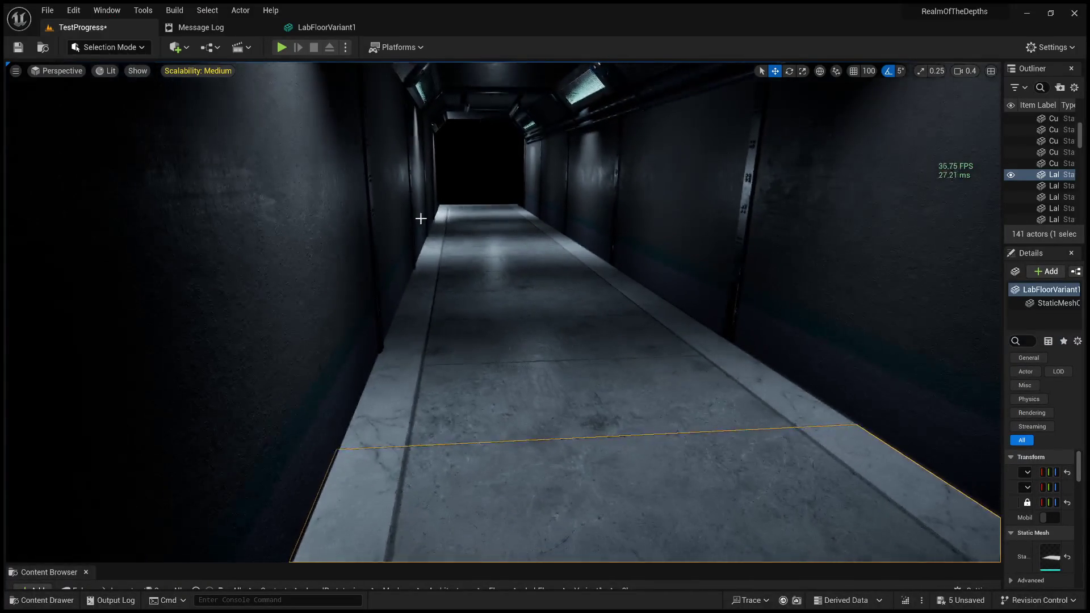
left_click(467, 173)
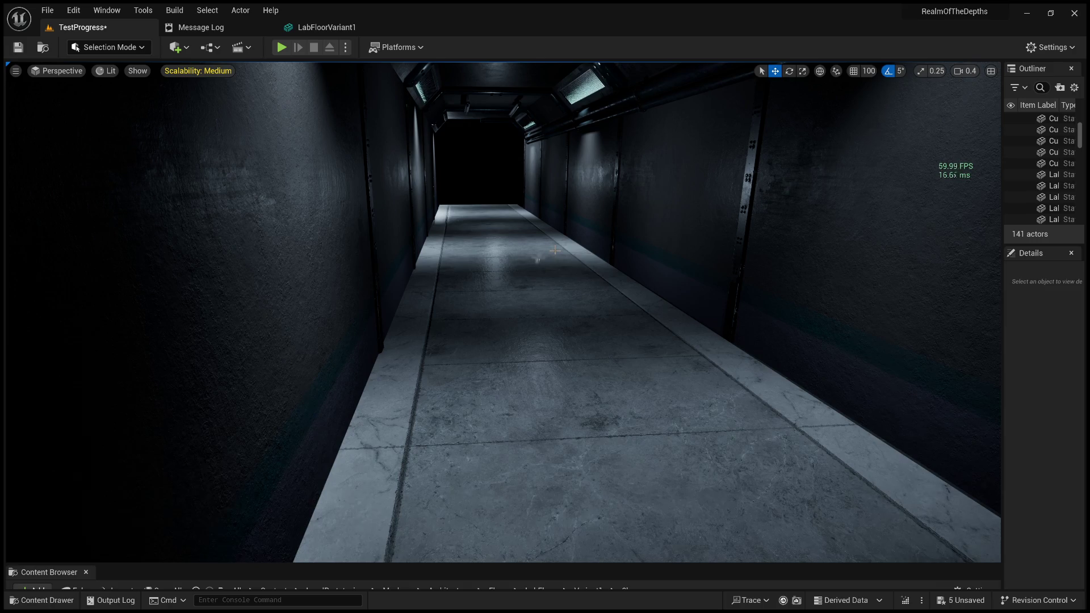
right_click_drag(533, 285, 533, 284)
scroll(533, 285, "down", 1)
scroll(533, 284, "up", 1)
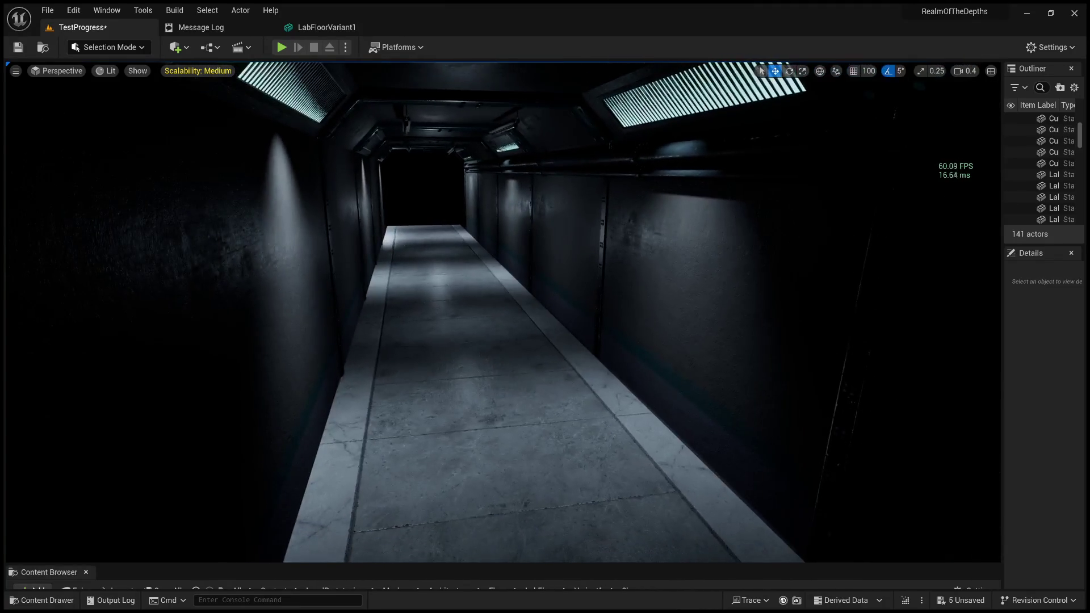
left_click(532, 290)
left_click(430, 192)
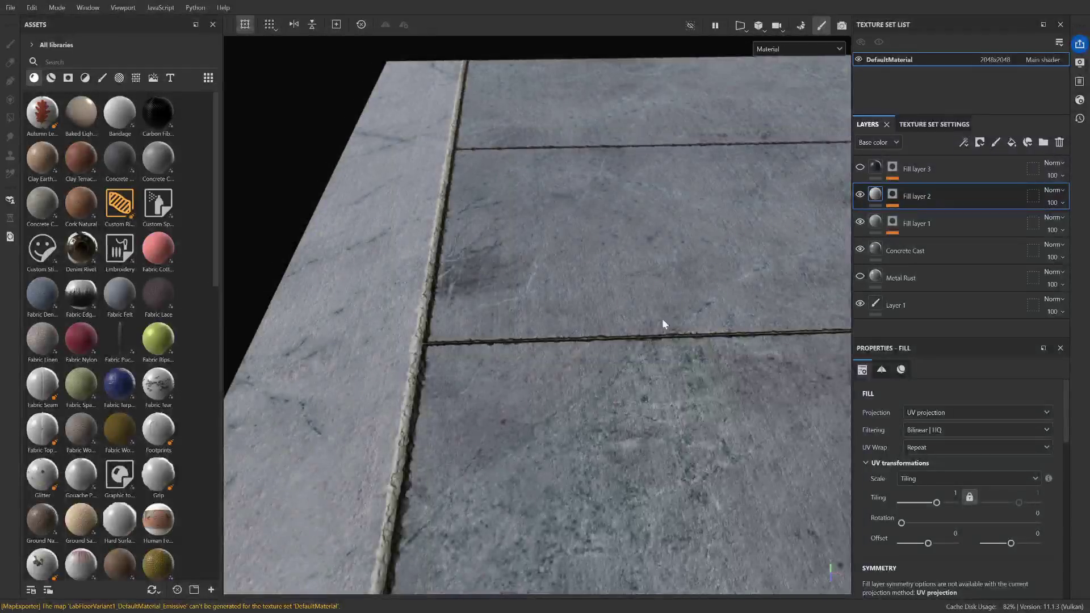
scroll(565, 293, "down", 3)
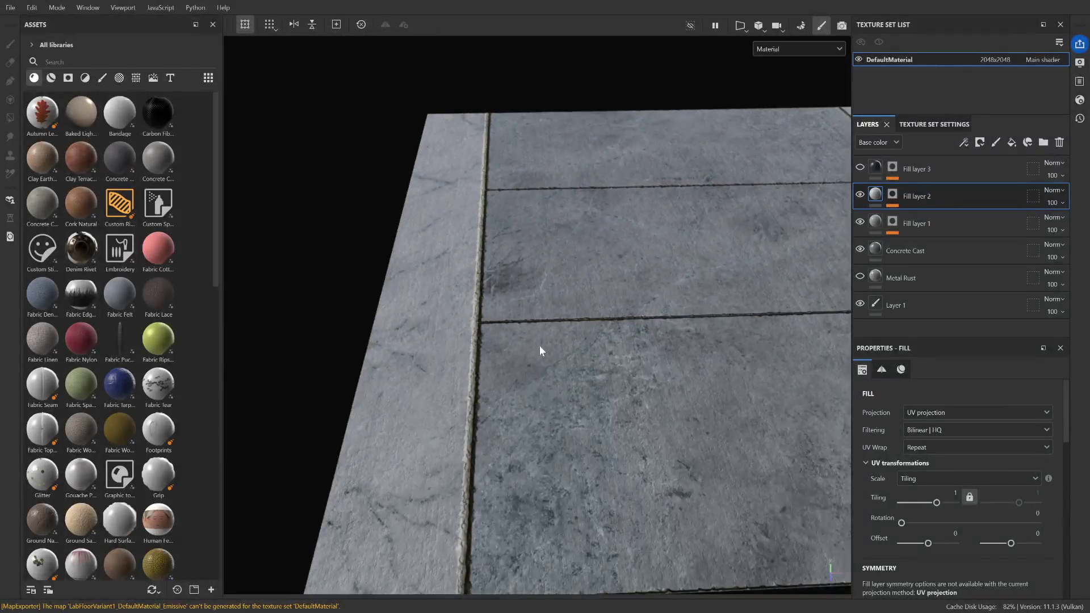
Expand Fill layer 2's mask and select its Tile Generator effect to show its properties
scroll(539, 349, "down", 5)
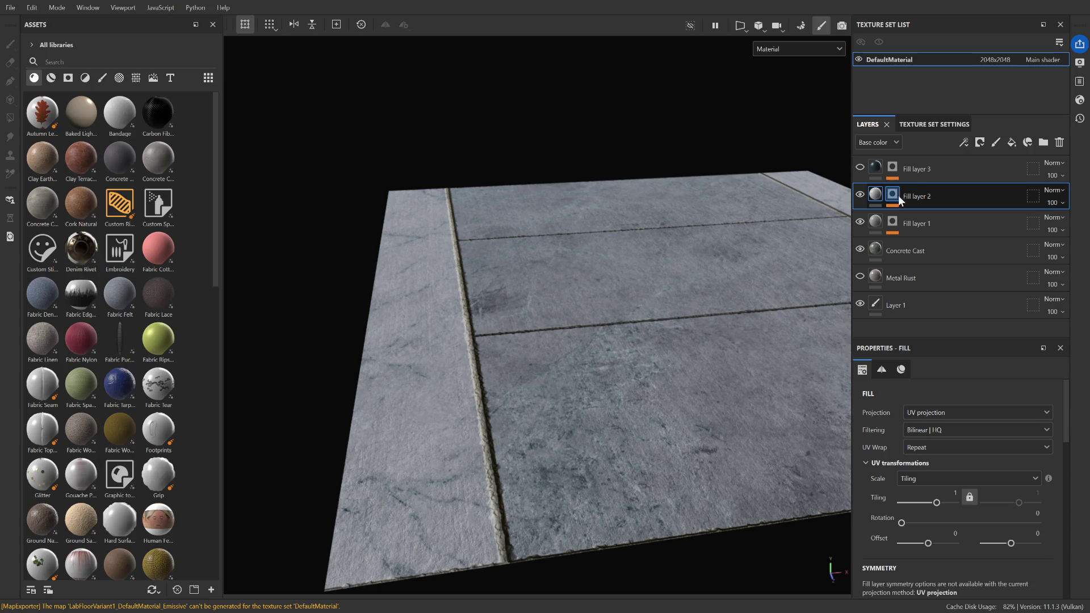
left_click(900, 199)
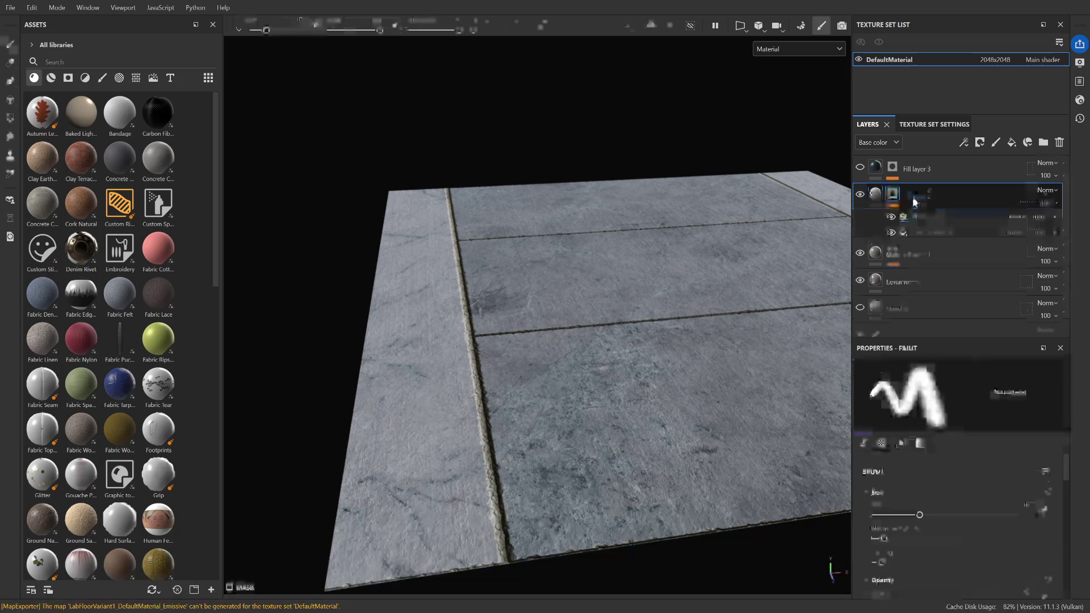
left_click(930, 233)
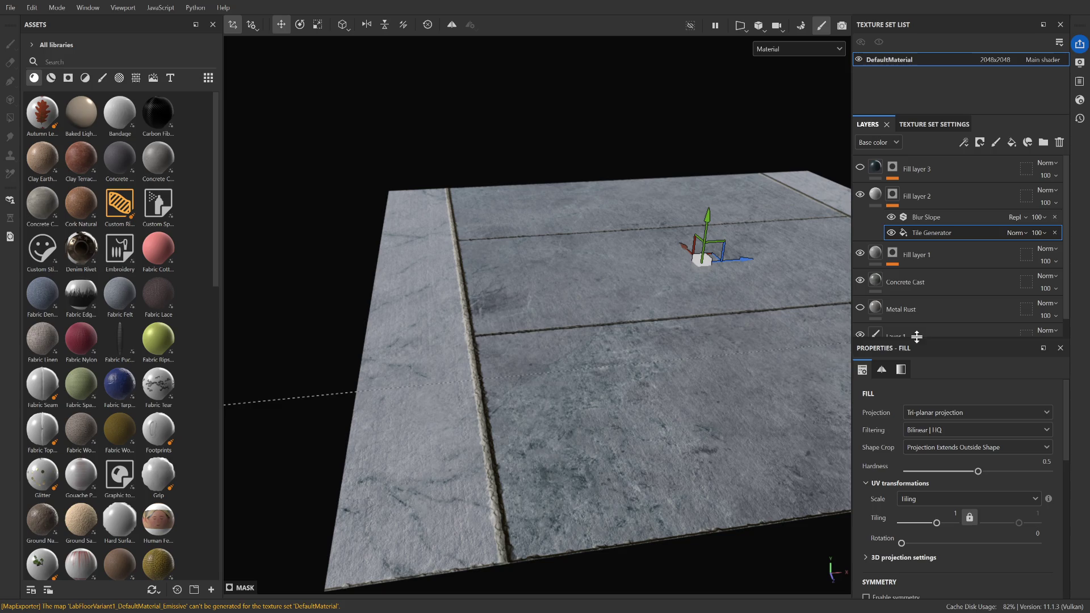
Expand the Tile Generator's Size settings and raise the tile Scale from 1 to 1.01
scroll(922, 494, "down", 5)
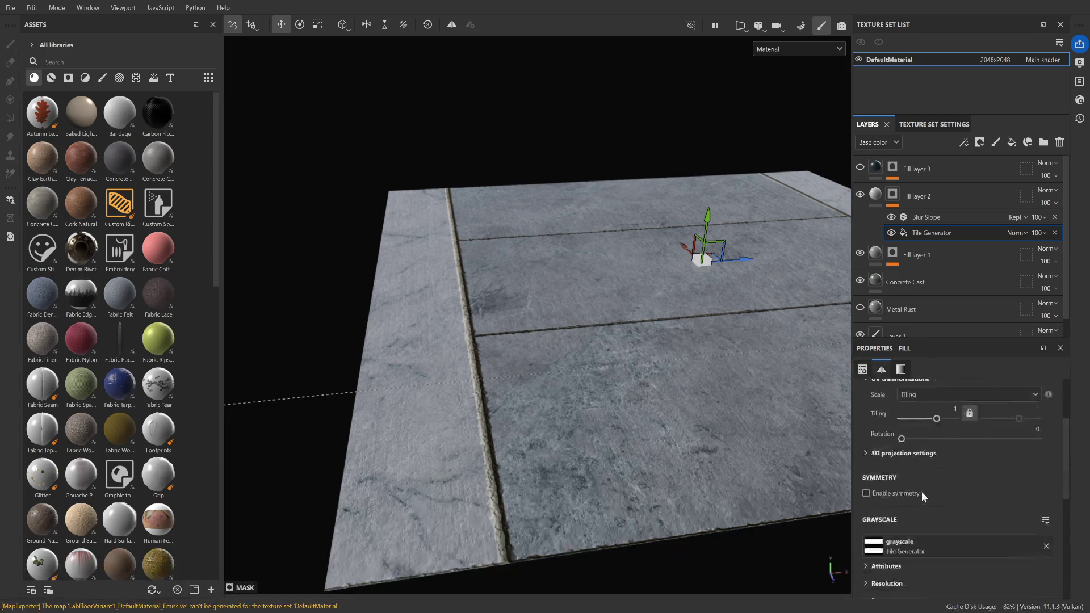
scroll(922, 492, "down", 2)
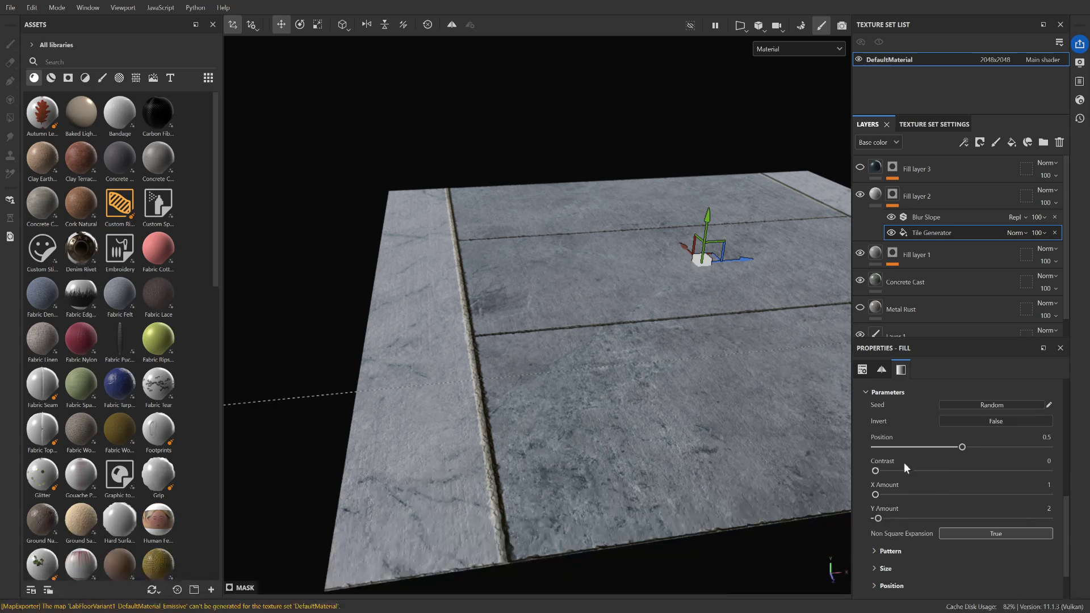
scroll(940, 469, "down", 1)
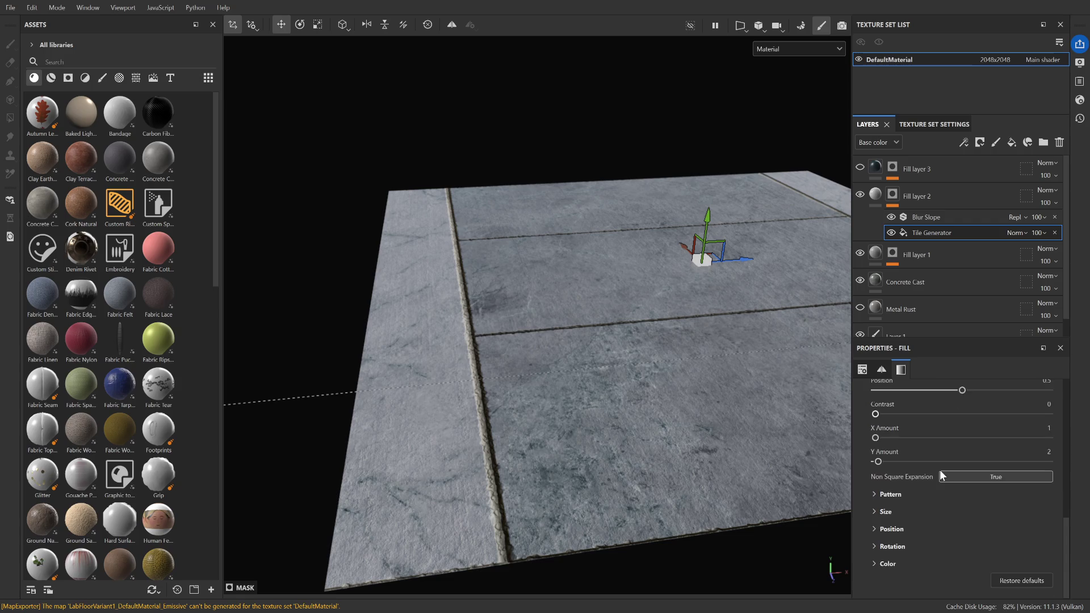
left_click(886, 512)
scroll(884, 512, "down", 4)
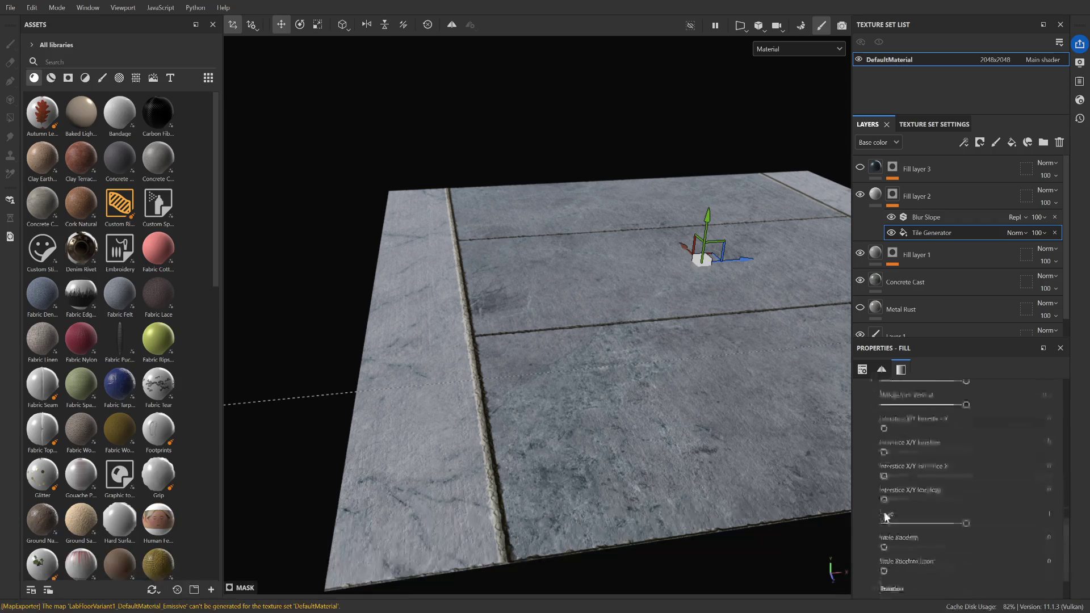
scroll(957, 491, "down", 1)
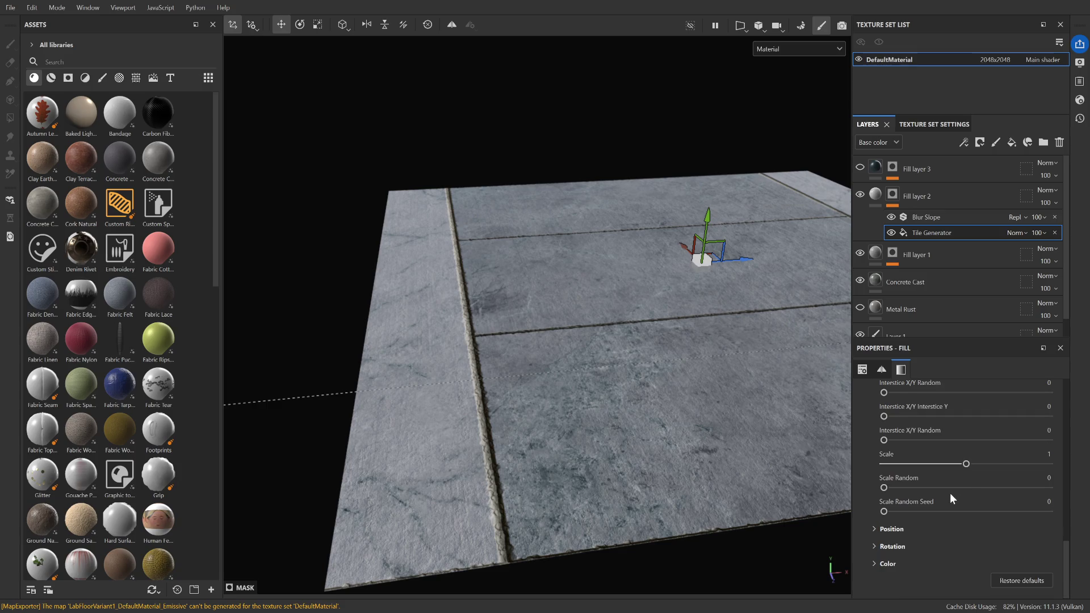
left_click_drag(966, 465, 967, 464)
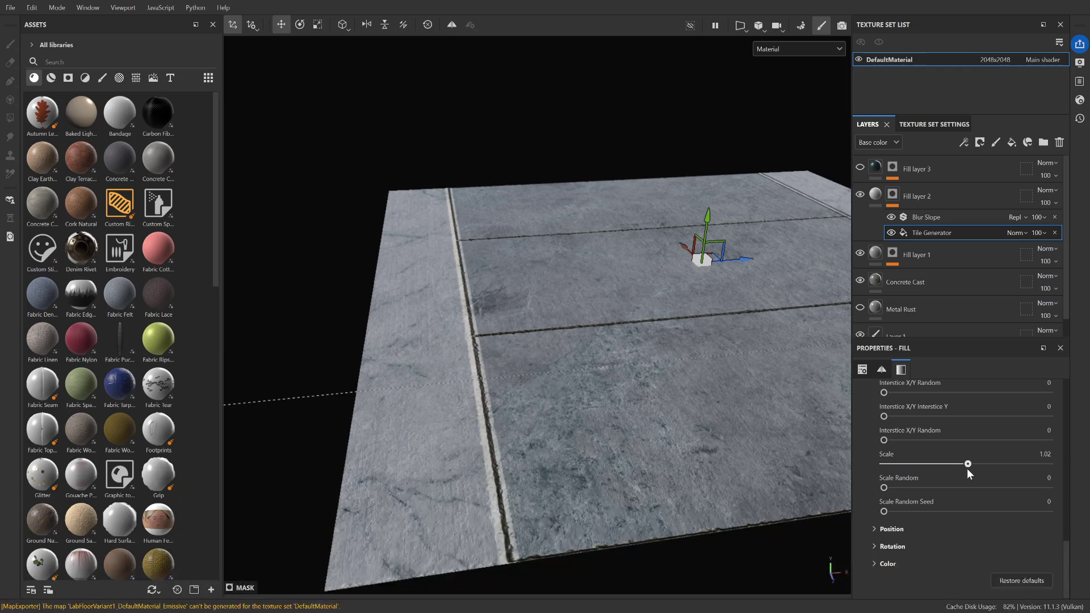
Reduce the tiles' Size Y to 0.49
scroll(684, 431, "down", 3)
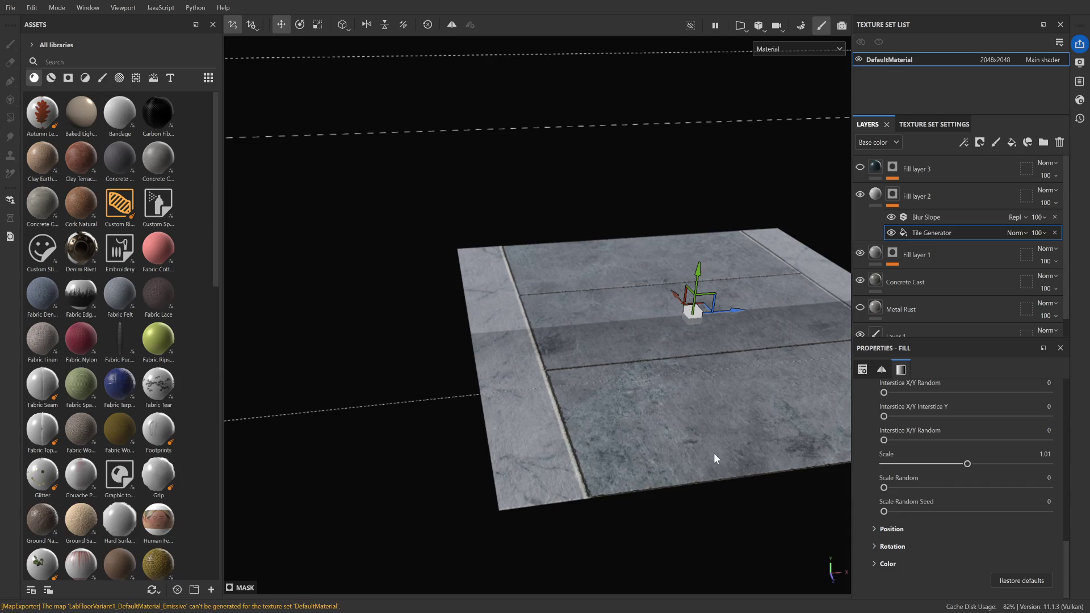
scroll(728, 485, "up", 5)
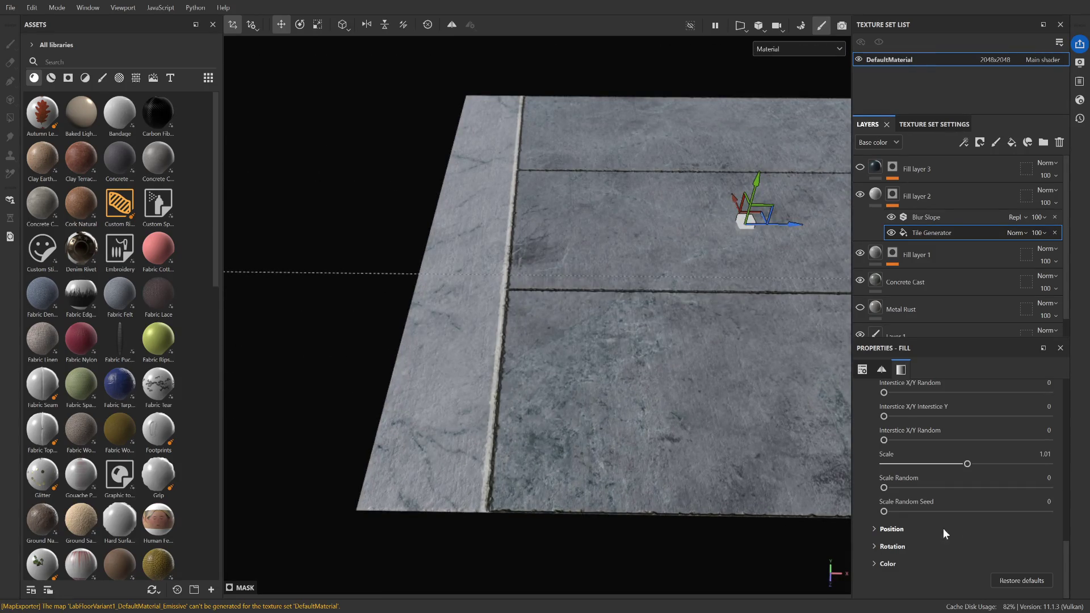
scroll(903, 528, "up", 4)
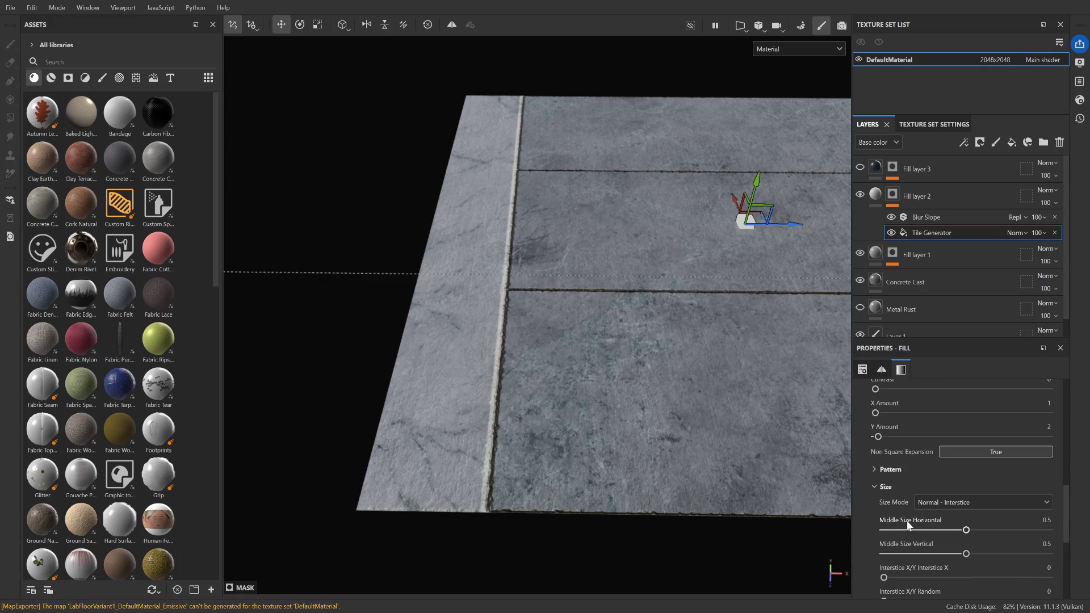
scroll(903, 511, "down", 5)
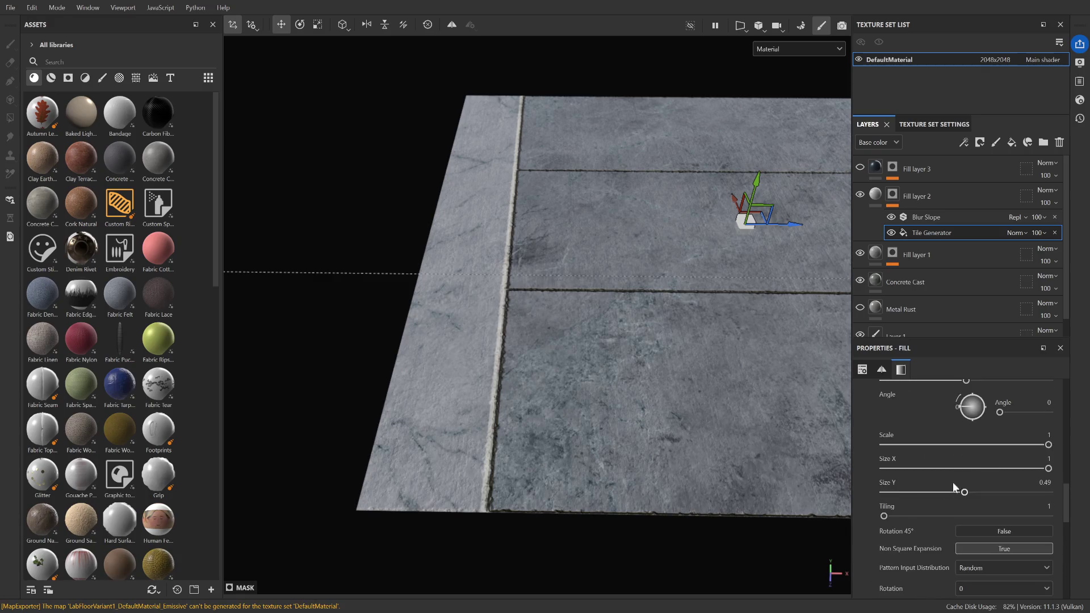
left_click_drag(964, 492, 965, 493)
Try a tile Size Y of 0.51, then return it to 0.49
left_click(1051, 482)
type("0.51")
key("Return")
left_click(1051, 483)
type("0.49")
key("Return")
Expand the tile pattern's Position settings in the Tile Generator properties
scroll(918, 509, "down", 5)
scroll(918, 509, "down", 5)
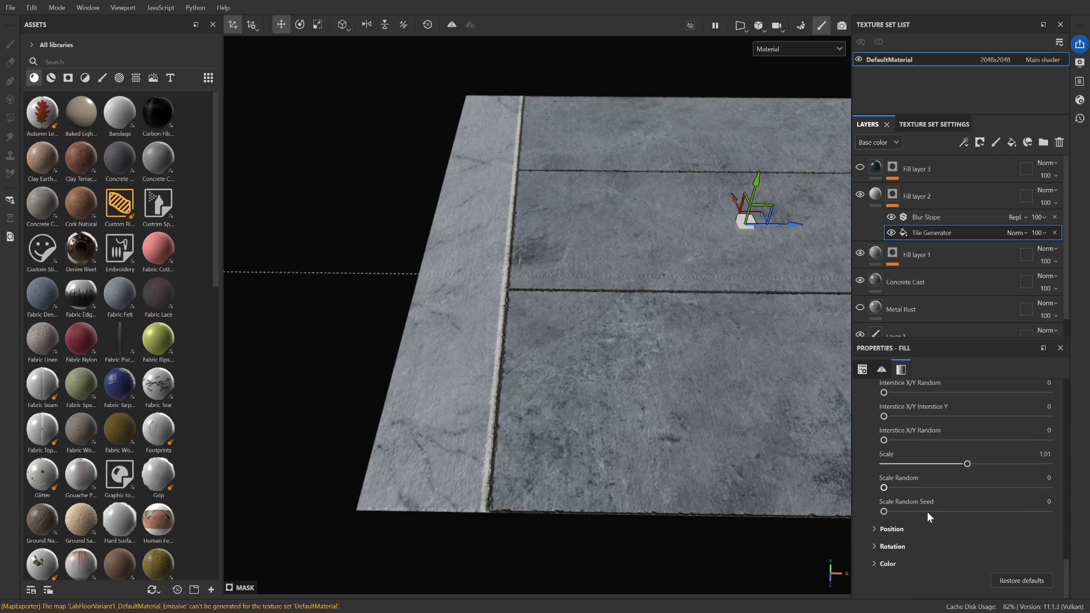
scroll(902, 533, "up", 5)
scroll(901, 532, "up", 5)
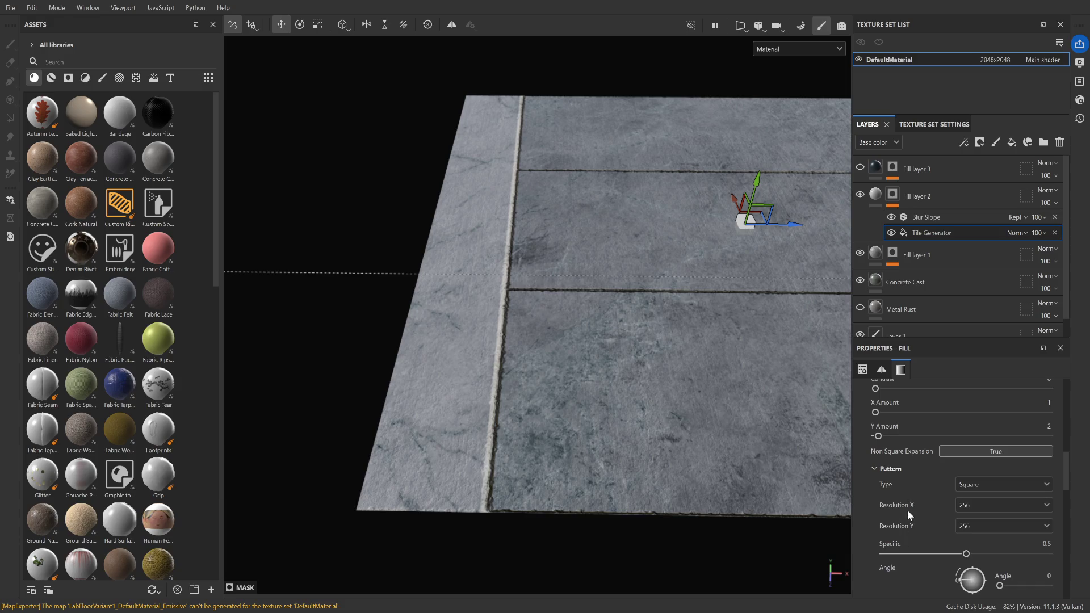
scroll(905, 513, "down", 3)
scroll(928, 518, "down", 2)
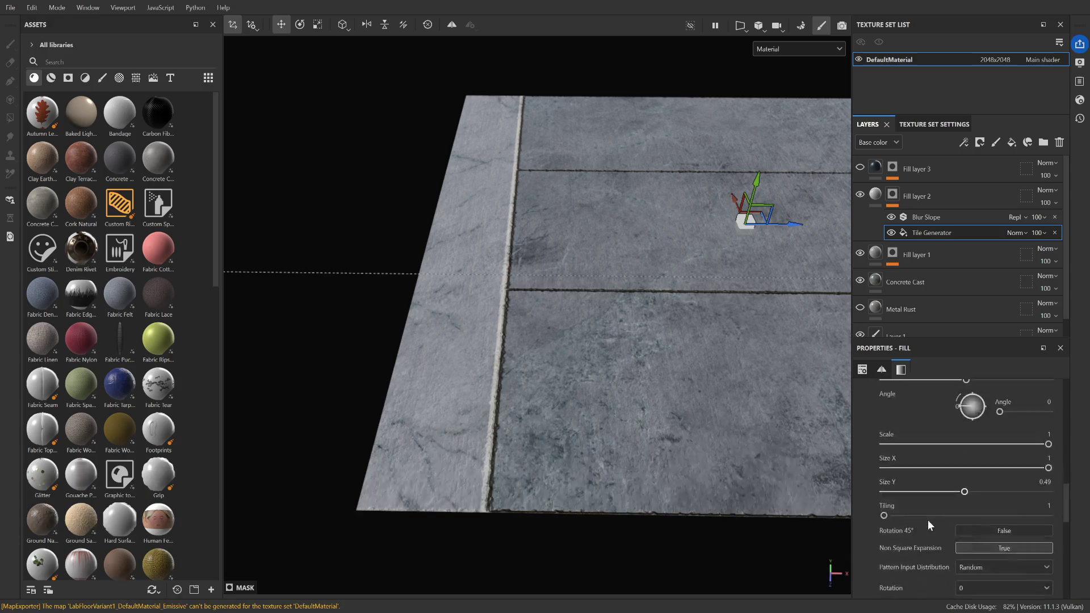
scroll(946, 514, "down", 1)
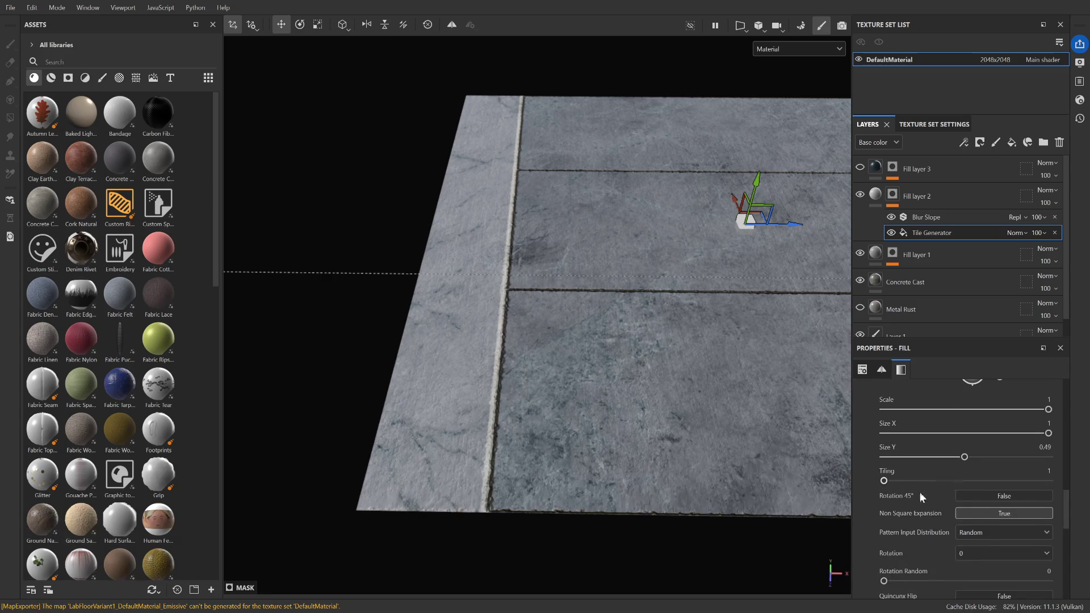
scroll(920, 497, "down", 1)
scroll(918, 499, "down", 5)
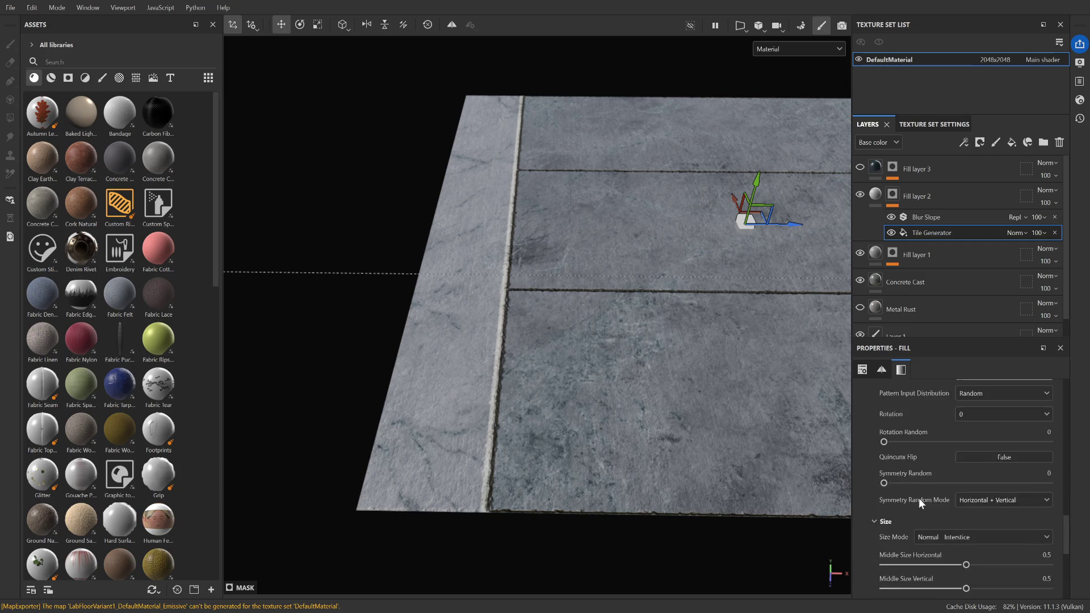
scroll(913, 510, "down", 5)
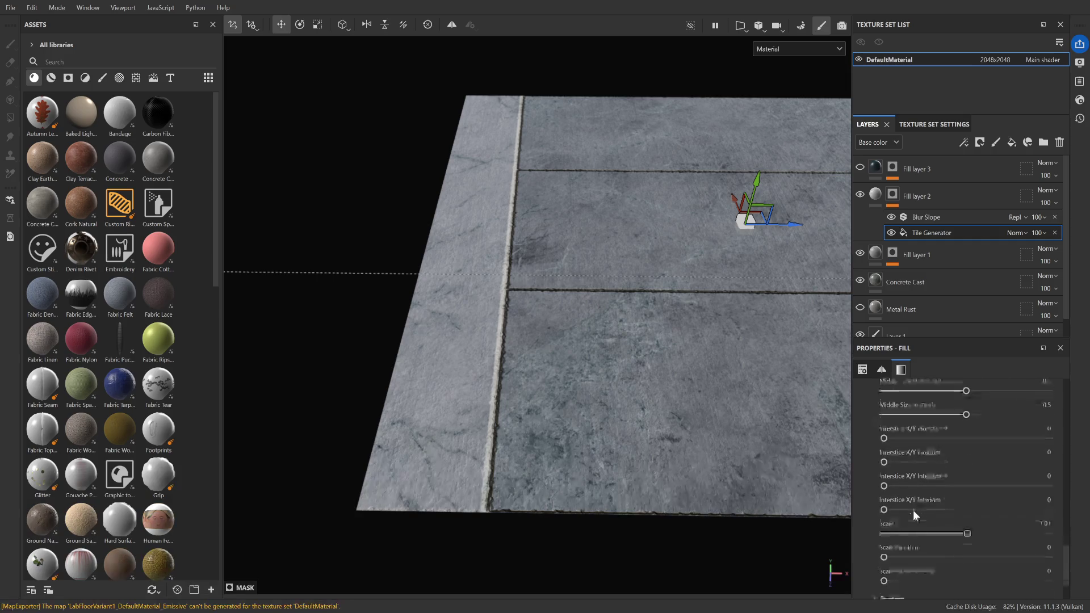
left_click(874, 529)
scroll(875, 534, "down", 6)
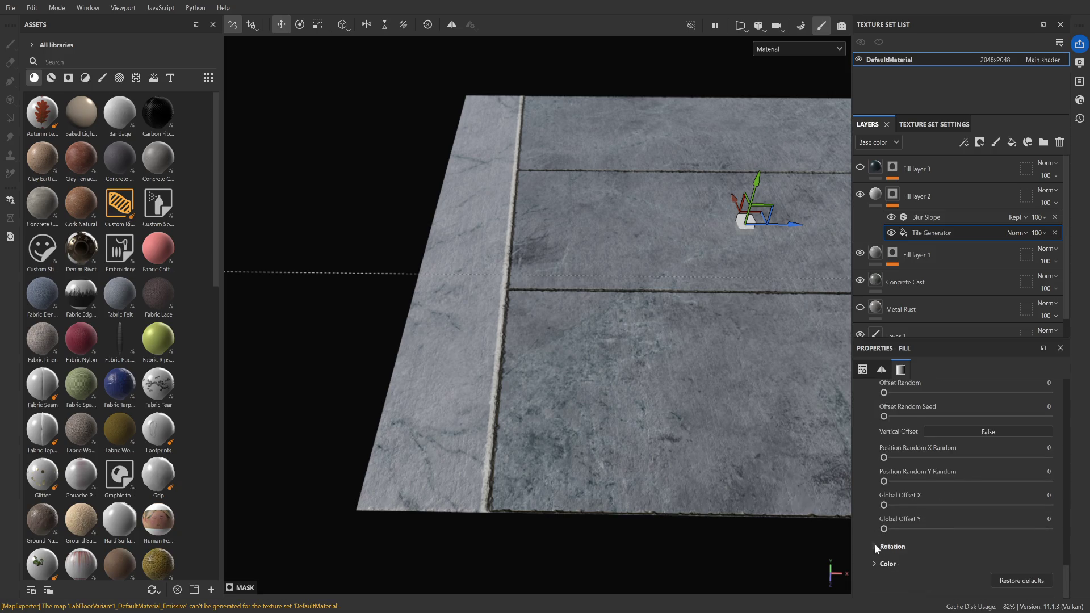
scroll(878, 545, "up", 6)
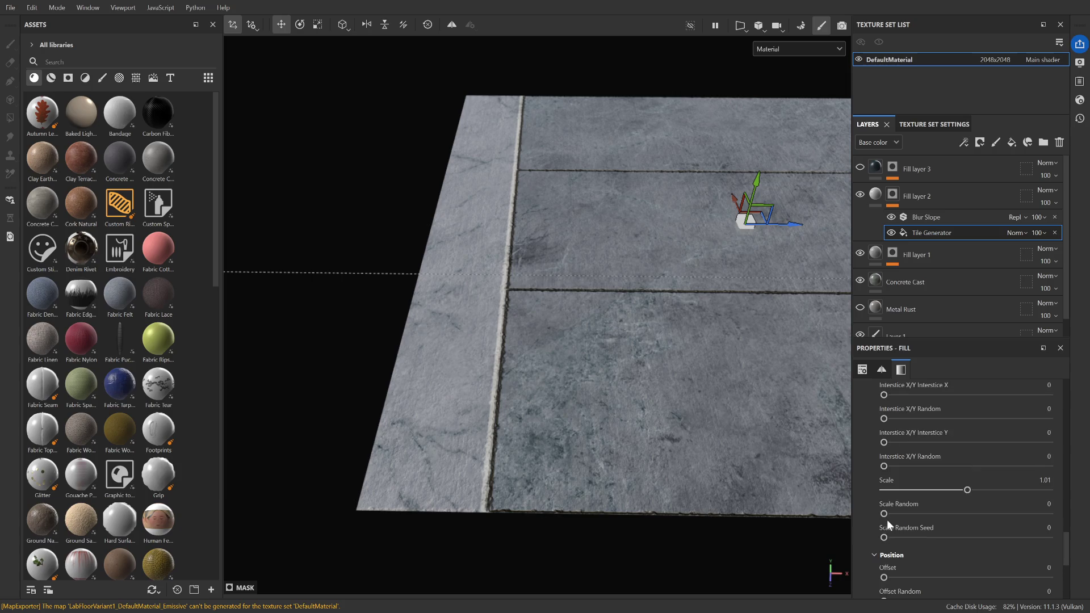
Replace the Tile Generator Scale value, settling on 1.015
left_click(1045, 481)
key("BackSpace")
type("2")
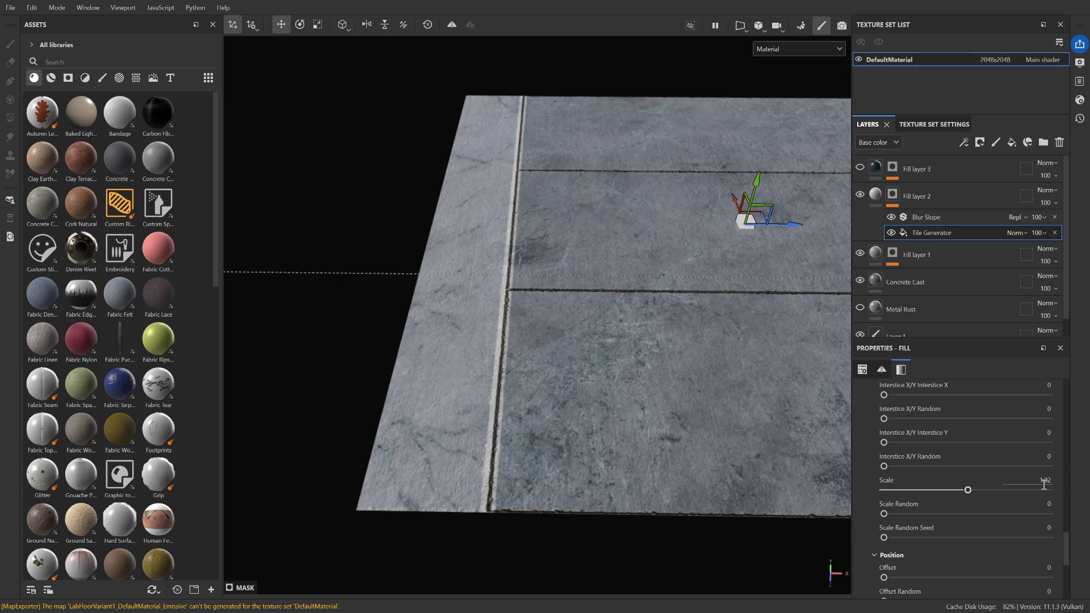
key("Return")
type("1.0345")
key("Return")
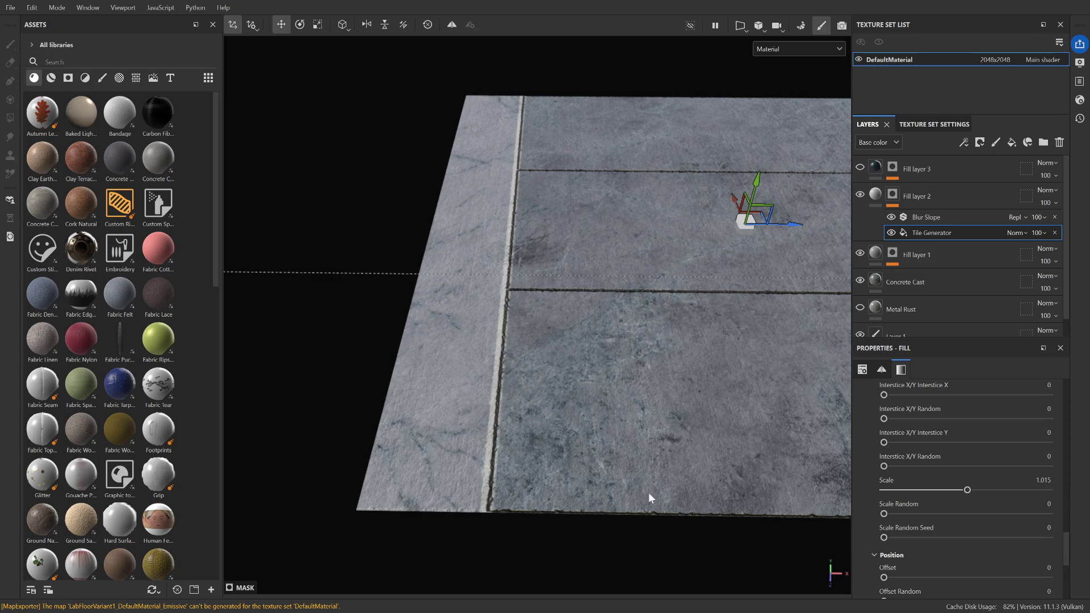
Orbit, pan and zoom low over the tiled floor to inspect the tile seams
scroll(390, 382, "up", 5)
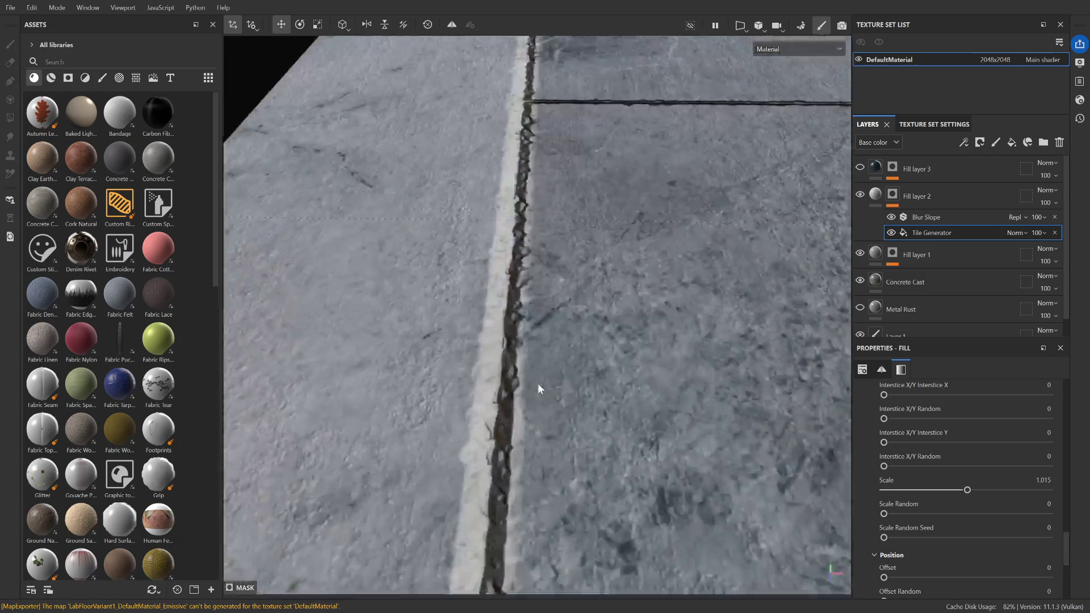
scroll(539, 389, "down", 5)
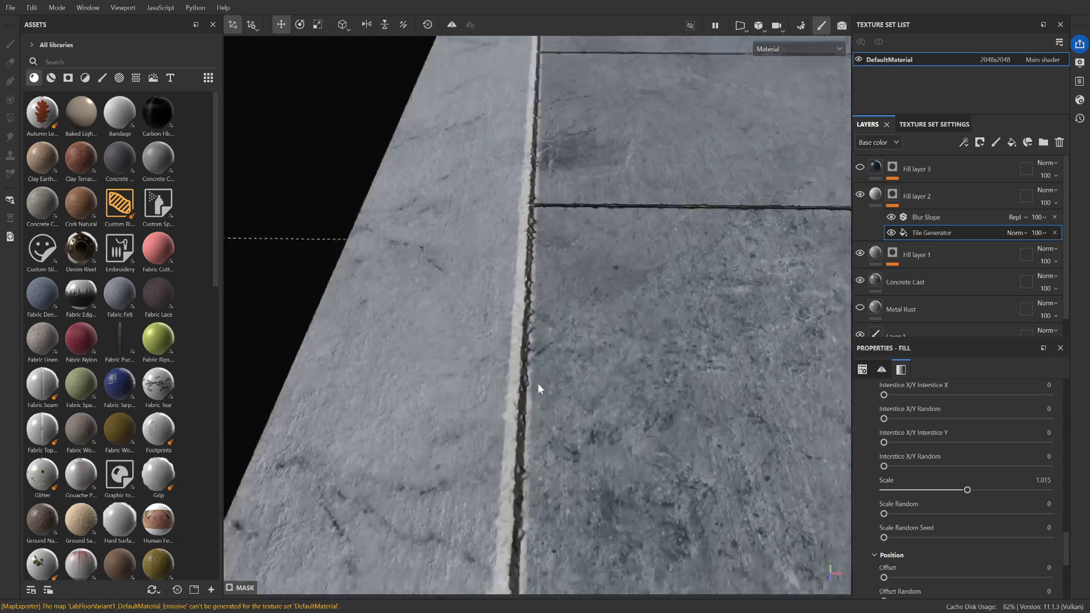
left_click_drag(540, 389, 618, 148, "alt")
scroll(611, 256, "up", 2)
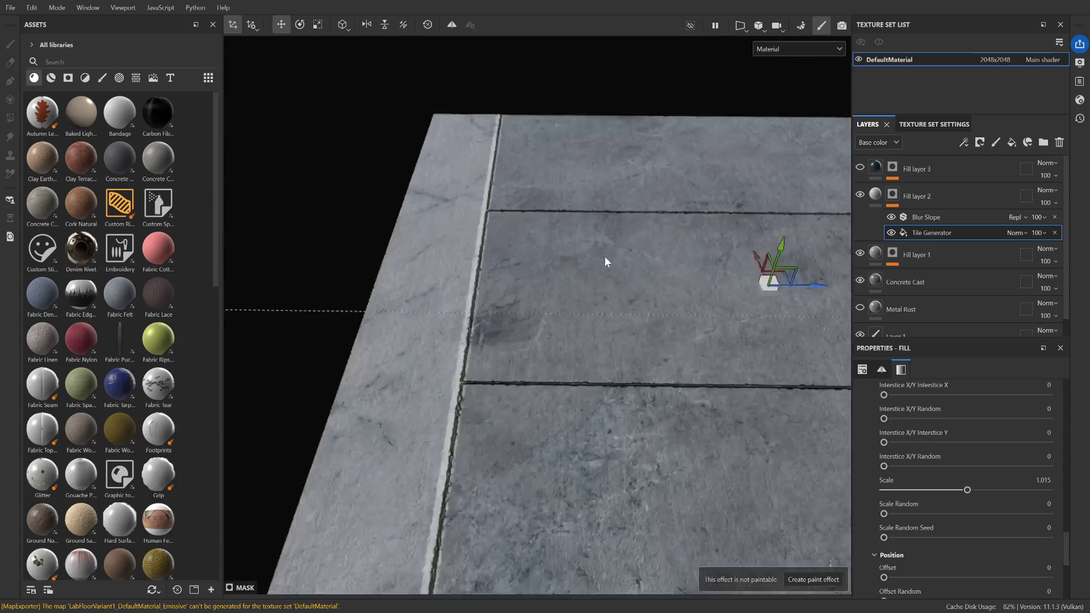
mouse_move(586, 411)
left_mouse_down("alt")
mouse_move(666, 375)
mouse_move(704, 378)
left_mouse_up("alt")
scroll(676, 375, "down", 3)
middle_click_drag(704, 378, 411, 370, "alt")
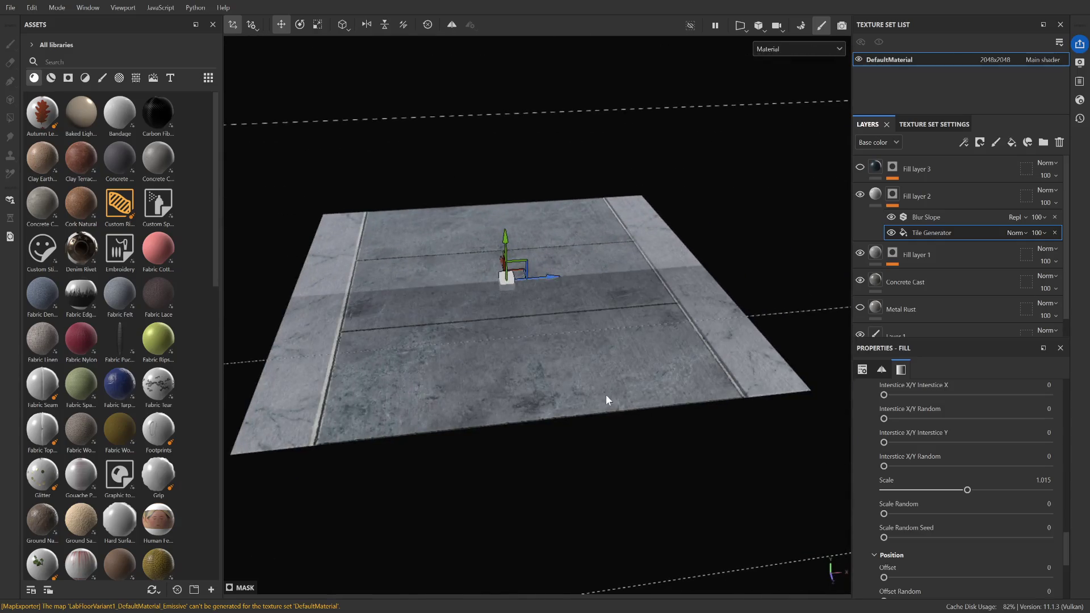
left_click_drag(604, 397, 494, 382, "alt")
scroll(645, 373, "up", 5)
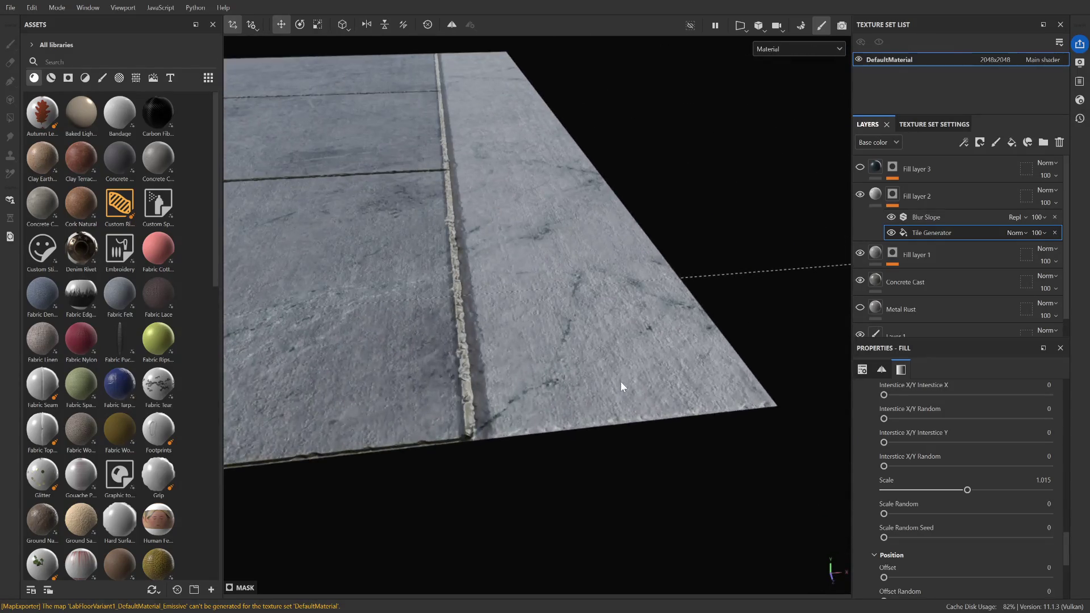
scroll(622, 386, "down", 3)
mouse_move(597, 451)
left_mouse_down("alt")
mouse_move(547, 462)
mouse_move(533, 471)
mouse_move(541, 480)
mouse_move(556, 443)
left_mouse_up("alt")
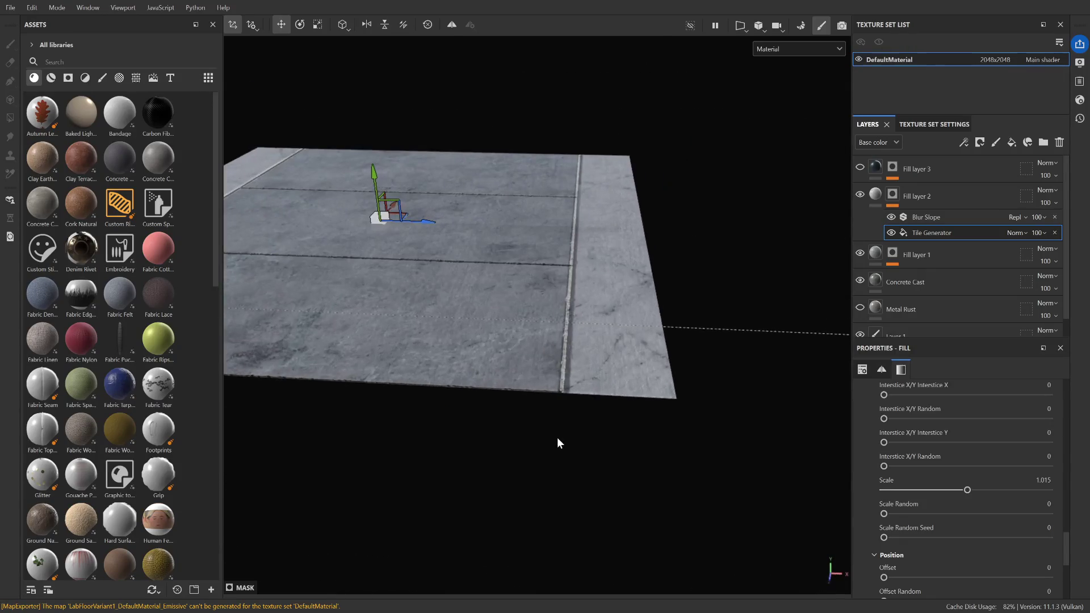
Enter 1.0125 as the Tile Generator Scale and check the tiles up close
left_click(1045, 481)
left_click(1049, 481)
key("Return")
scroll(706, 433, "up", 3)
scroll(494, 458, "down", 3)
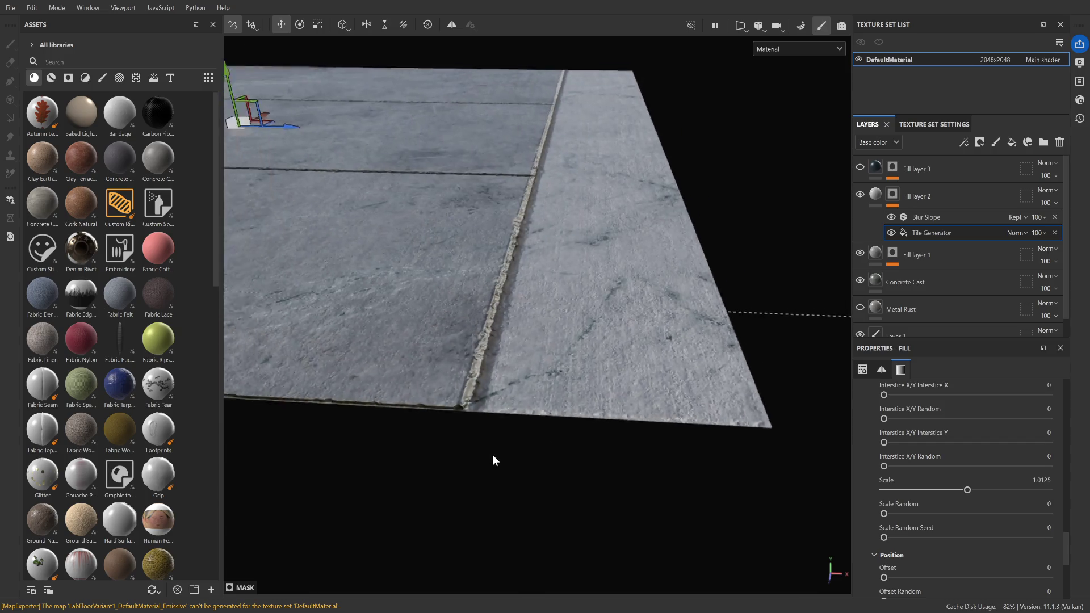
mouse_move(481, 482)
left_mouse_down("alt")
mouse_move(475, 469)
mouse_move(462, 494)
mouse_move(574, 435)
mouse_move(786, 453)
mouse_move(614, 405)
mouse_move(460, 401)
left_mouse_up("alt")
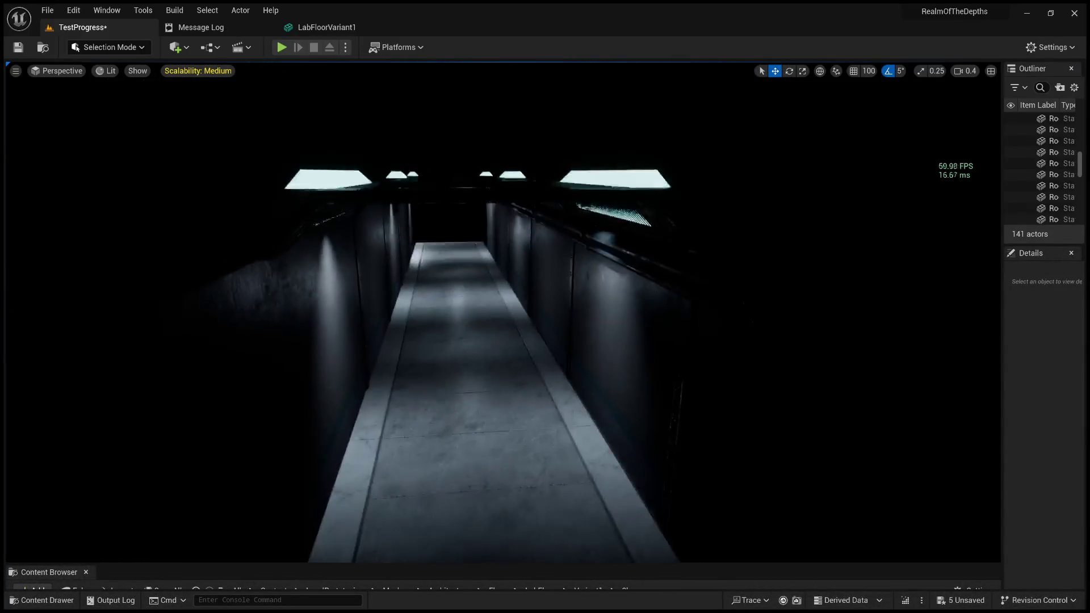
scroll(503, 311, "up", 2)
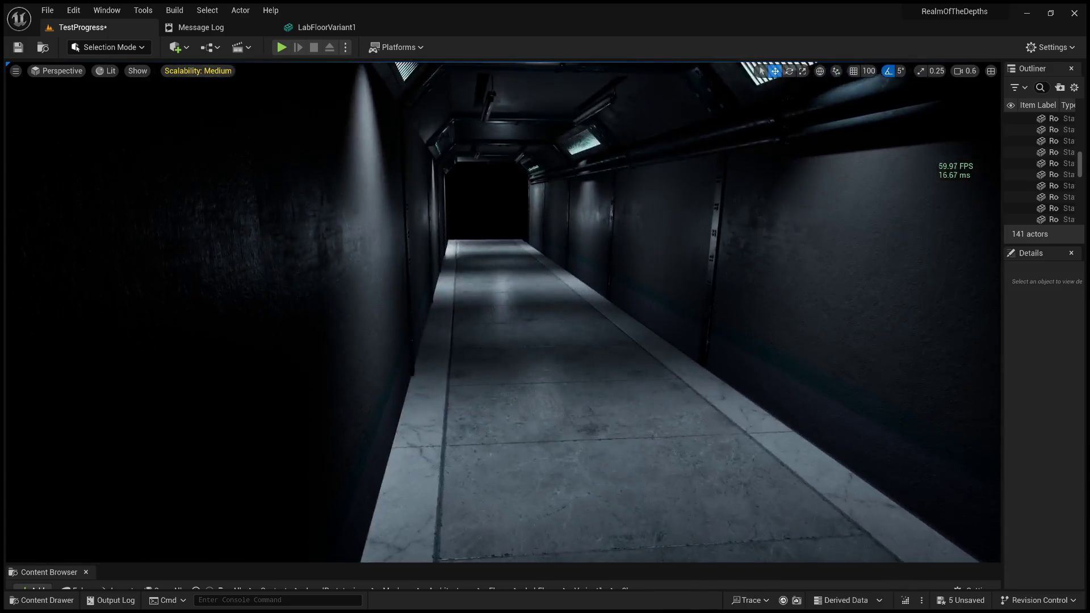